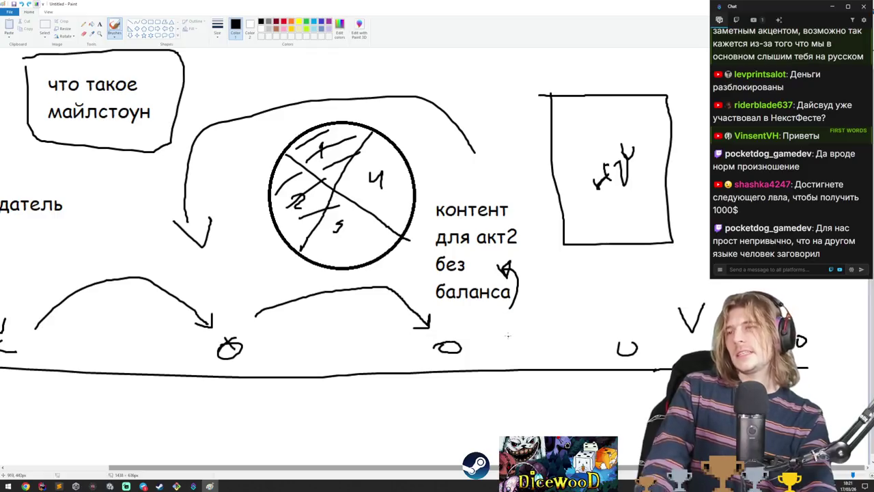
# - Zoom in and out on the fullscreen video to get a closer look
pyautogui.scroll(-1, 409, 292)
pyautogui.scroll(1, 397, 291)
pyautogui.scroll(-2, 397, 290)
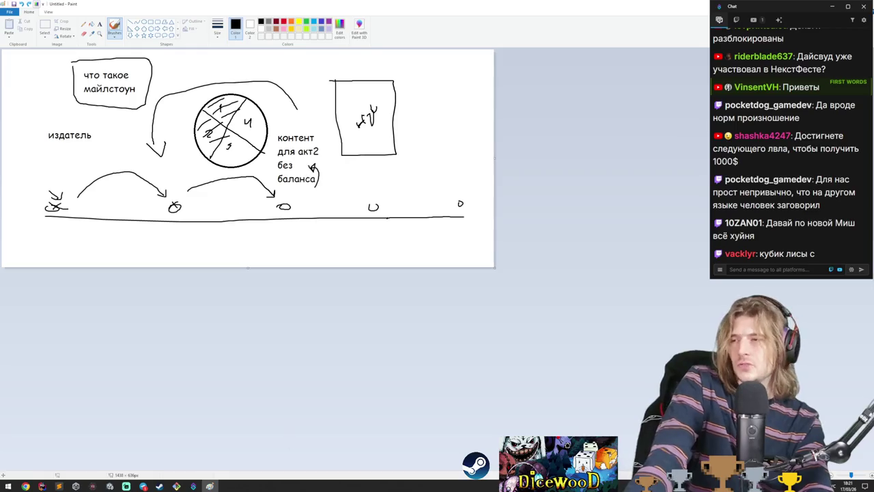
pyautogui.click(852, 476)
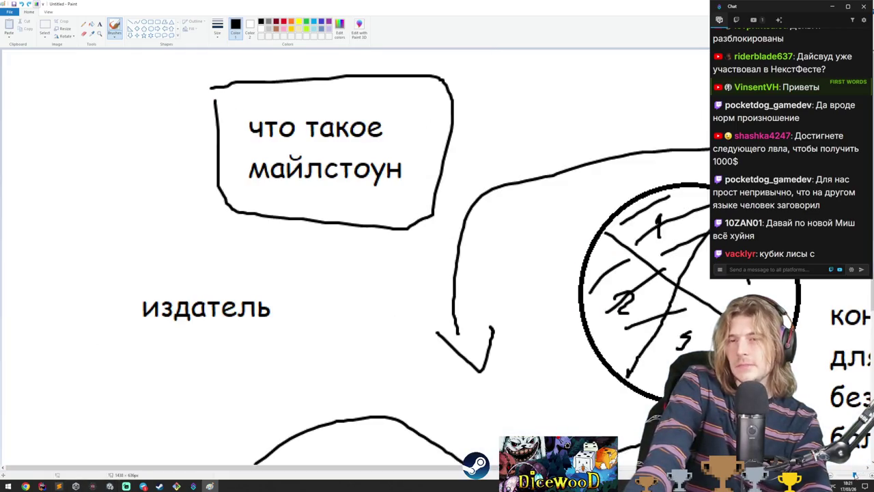
pyautogui.click(845, 476)
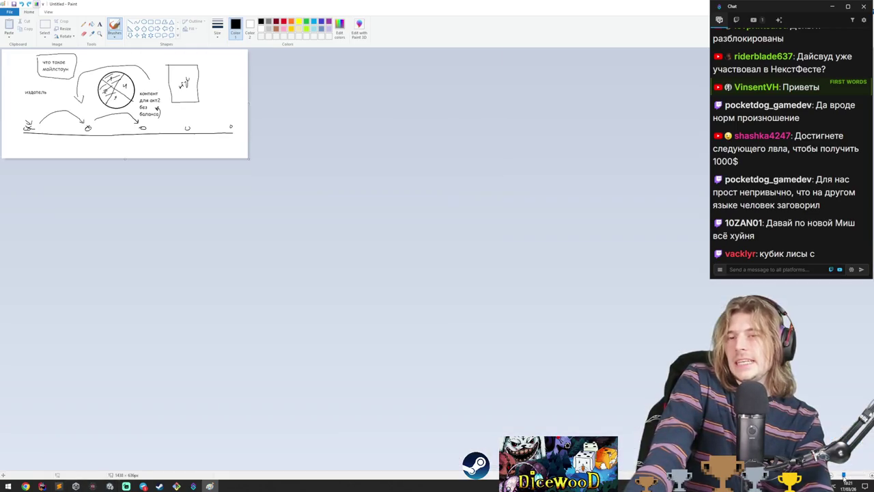
pyautogui.click(853, 475)
pyautogui.click(853, 475)
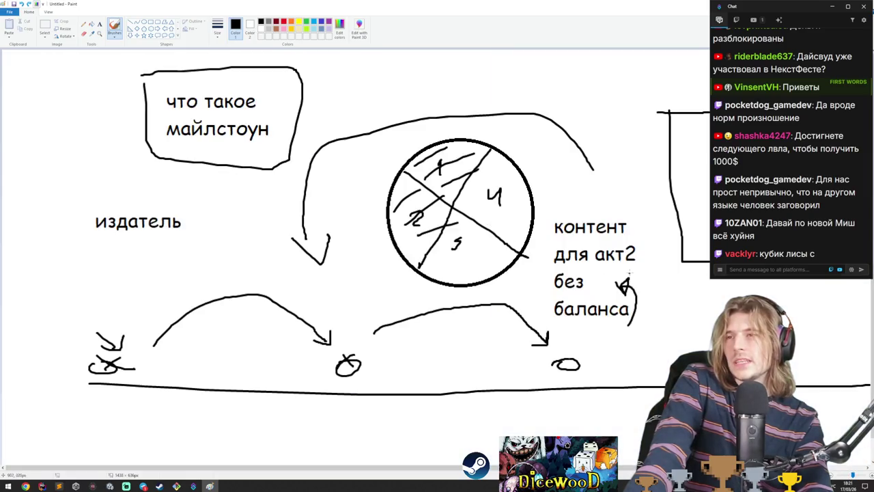
pyautogui.scroll(-2, 535, 283)
pyautogui.scroll(1, 509, 215)
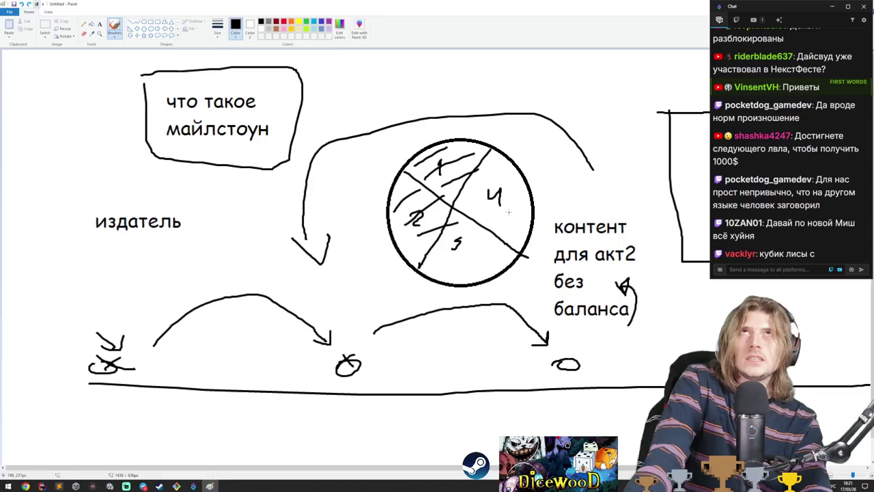
pyautogui.scroll(-1, 508, 215)
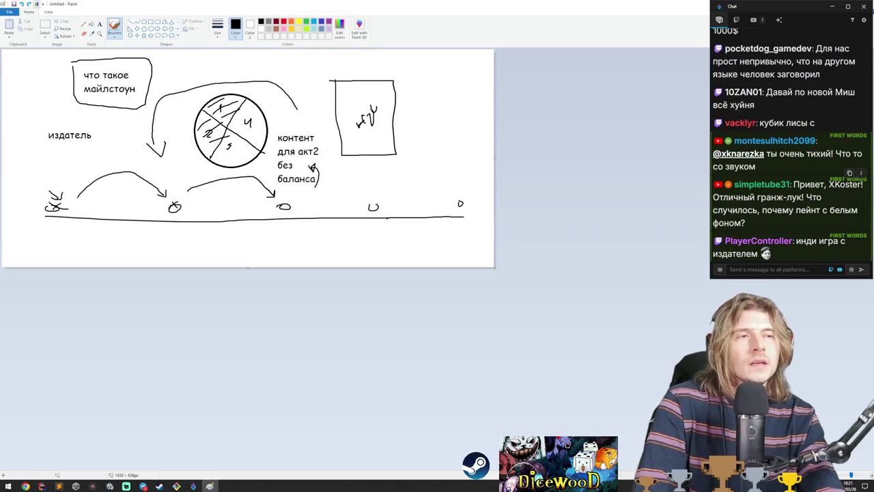
# - Highlight and read several viewer messages and questions in the live chat
pyautogui.moveTo(794, 184); pyautogui.dragTo(806, 226)
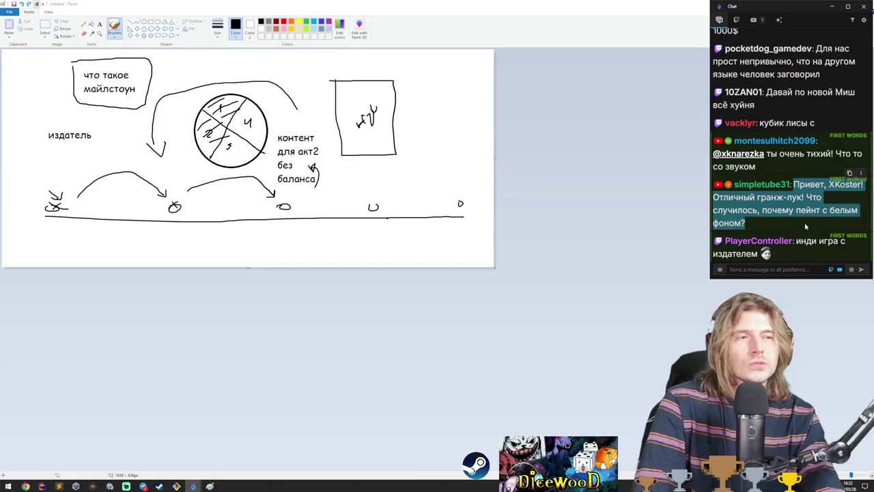
pyautogui.click(805, 226)
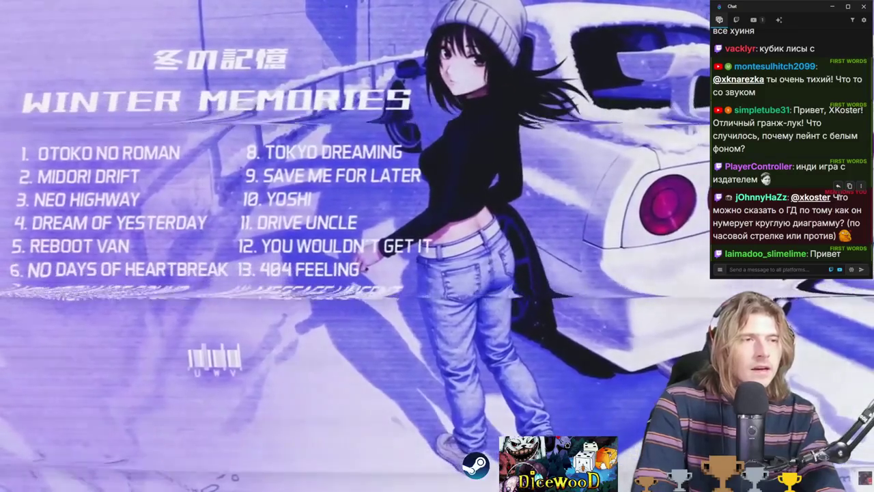
pyautogui.moveTo(791, 197)
pyautogui.mouseDown()
pyautogui.moveTo(831, 210)
pyautogui.moveTo(841, 222)
pyautogui.mouseUp()
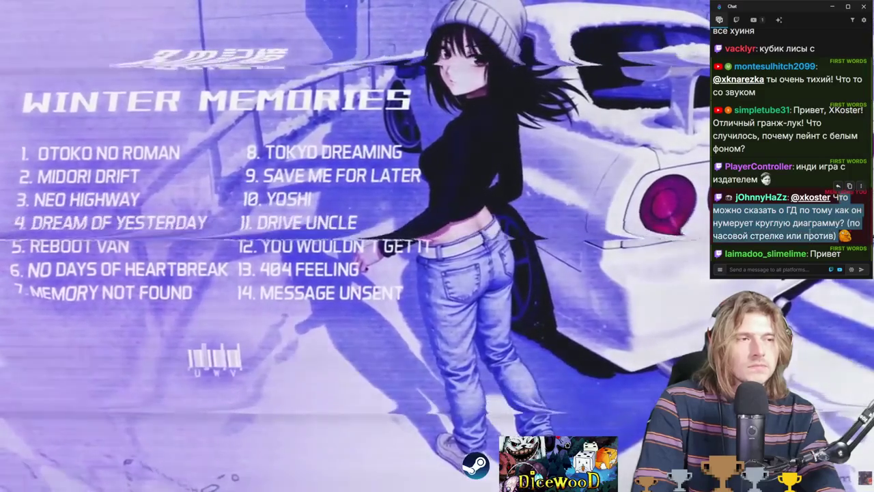
pyautogui.click(809, 234)
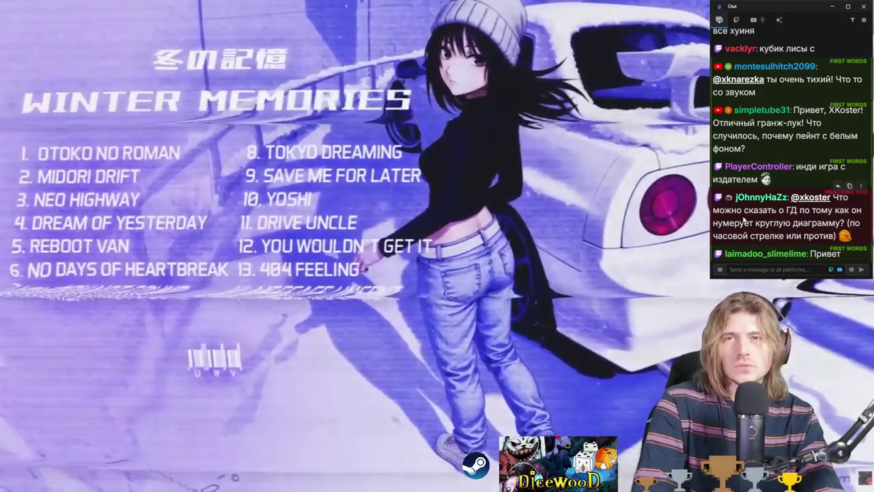
pyautogui.scroll(2, 742, 218)
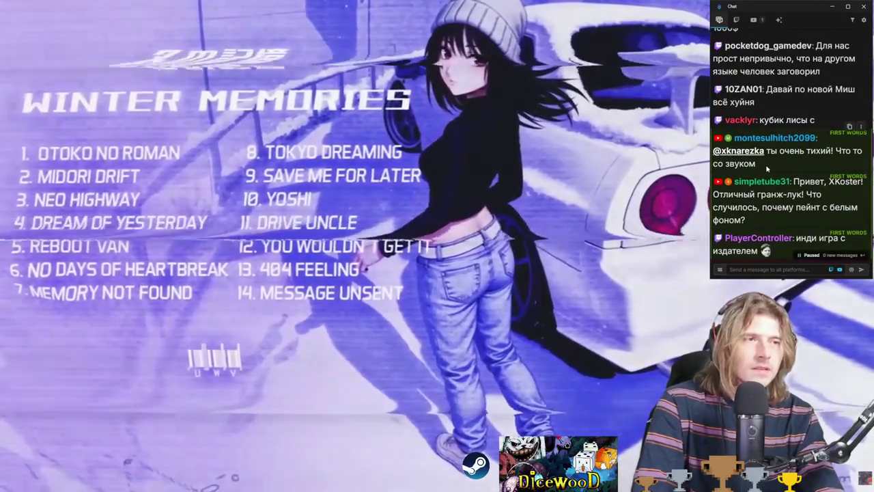
pyautogui.scroll(5, 777, 168)
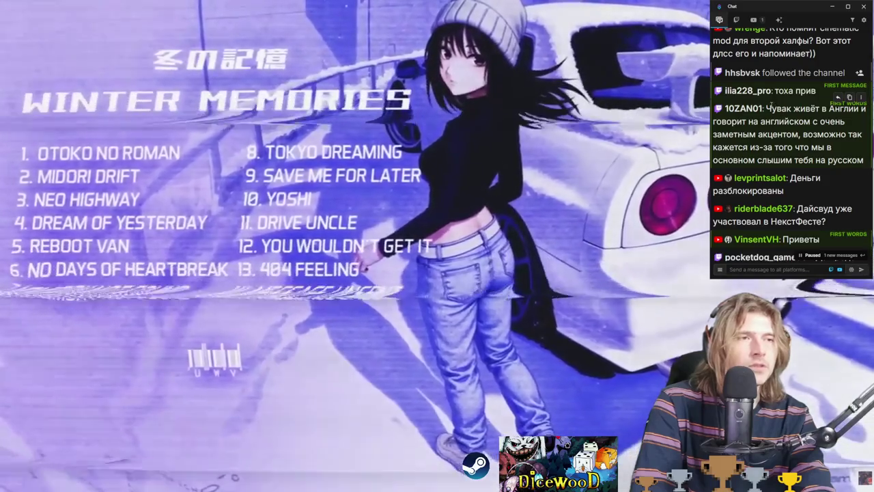
pyautogui.moveTo(766, 108)
pyautogui.mouseDown()
pyautogui.moveTo(827, 110)
pyautogui.moveTo(846, 122)
pyautogui.moveTo(763, 134)
pyautogui.moveTo(836, 133)
pyautogui.moveTo(804, 147)
pyautogui.moveTo(868, 161)
pyautogui.moveTo(867, 232)
pyautogui.moveTo(779, 180)
pyautogui.moveTo(865, 233)
pyautogui.moveTo(766, 179)
pyautogui.moveTo(870, 234)
pyautogui.mouseUp()
pyautogui.scroll(2, 868, 161)
pyautogui.click(865, 234)
pyautogui.click(766, 179)
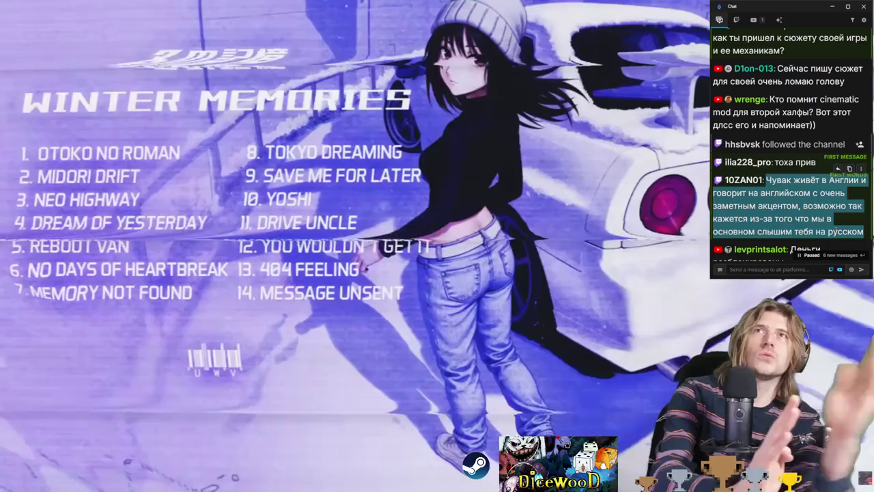
# - Read viewer questions about the game's story and publisher, then leave fullscreen
pyautogui.scroll(3, 778, 169)
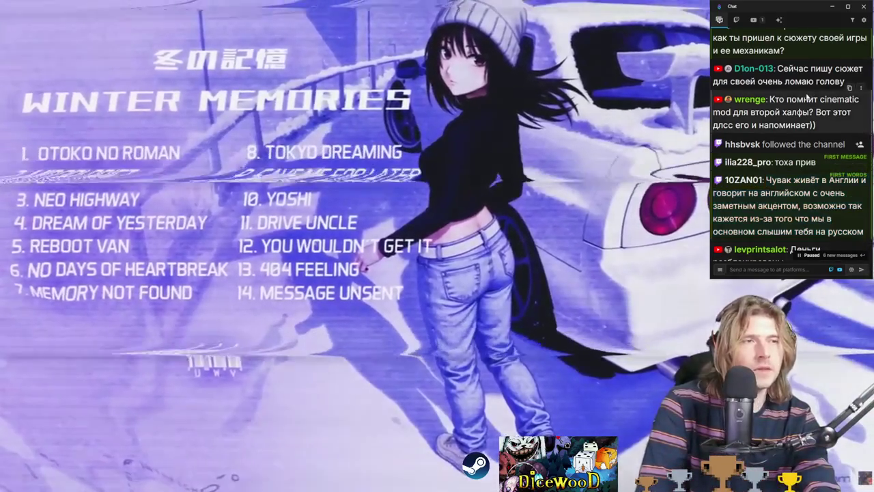
pyautogui.scroll(2, 778, 168)
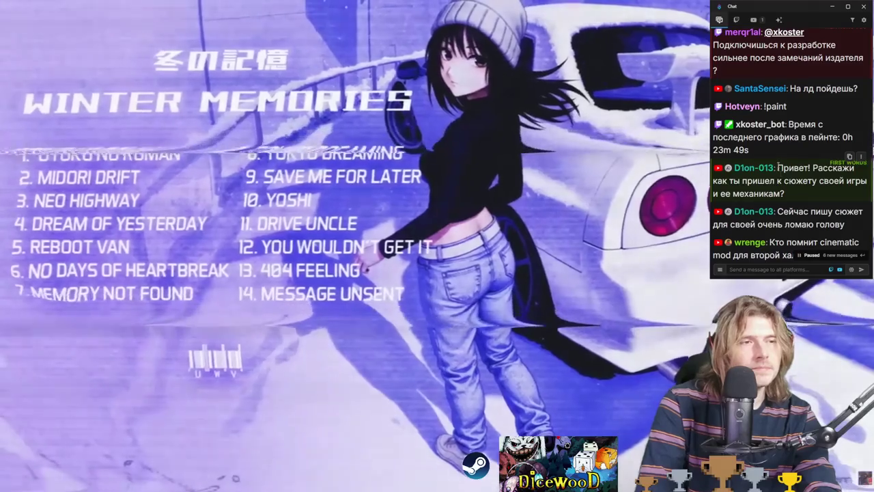
pyautogui.moveTo(777, 168); pyautogui.dragTo(786, 193)
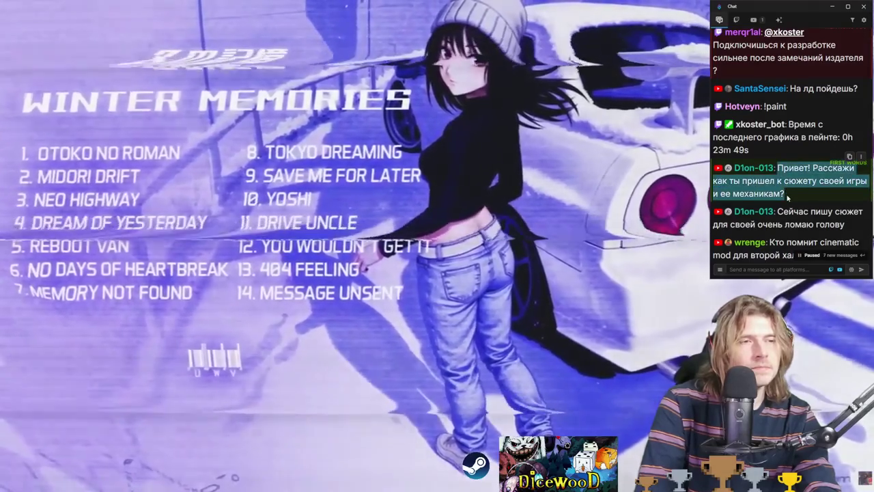
pyautogui.scroll(3, 787, 195)
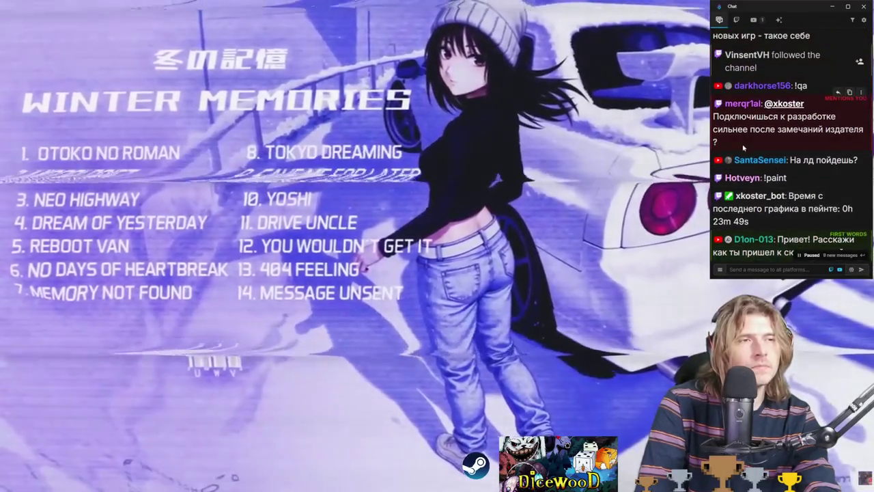
pyautogui.moveTo(755, 147); pyautogui.dragTo(714, 114)
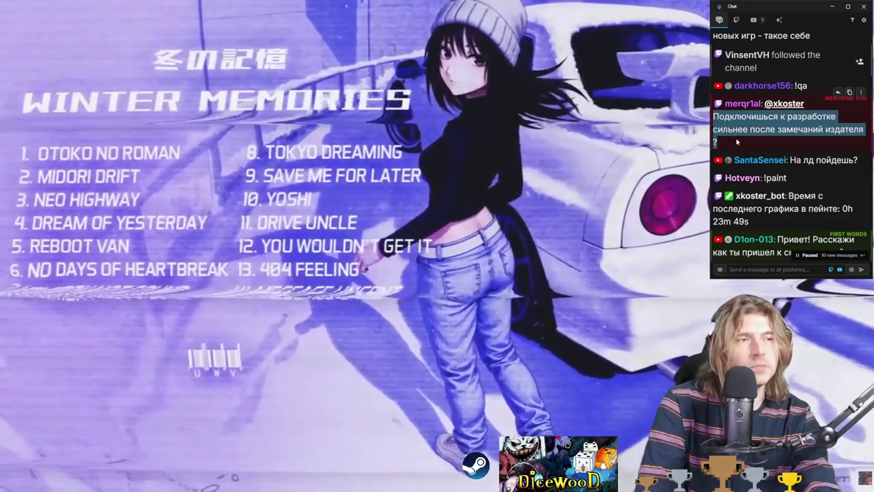
pyautogui.scroll(3, 736, 141)
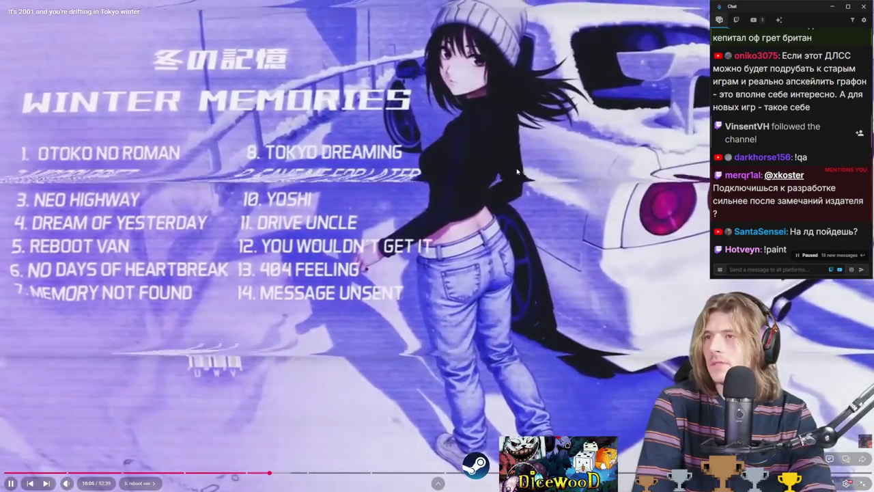
pyautogui.press('Escape')
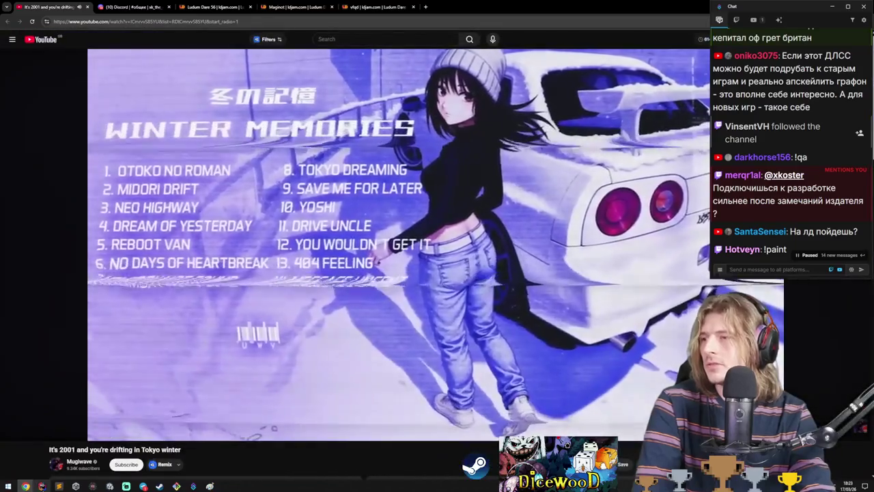
pyautogui.moveTo(42, 486)
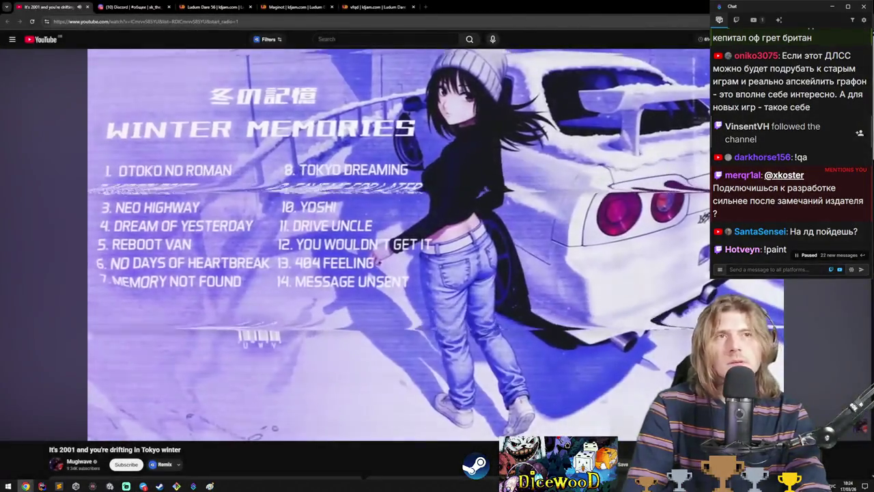
# - Return to the Dicewood Spreadsheet Data tab and open the Hearts_Enemies sheet
pyautogui.hotkey('ctrl', 'shift', 't')
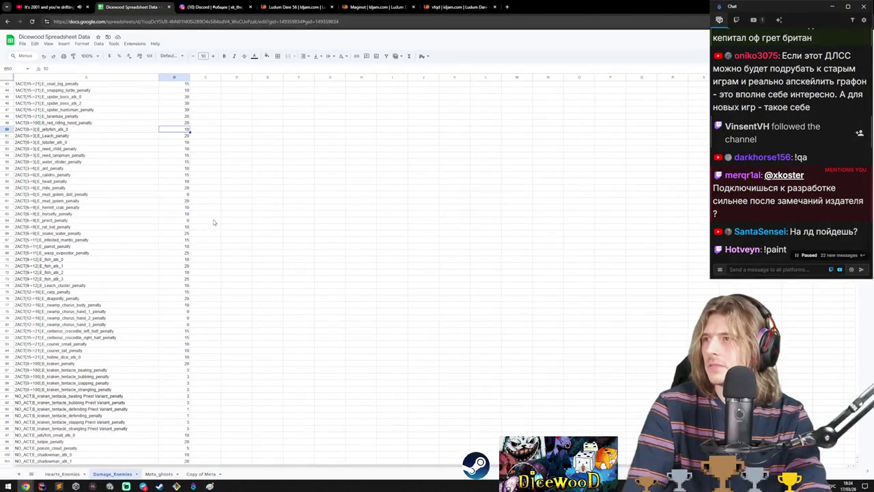
pyautogui.click(62, 473)
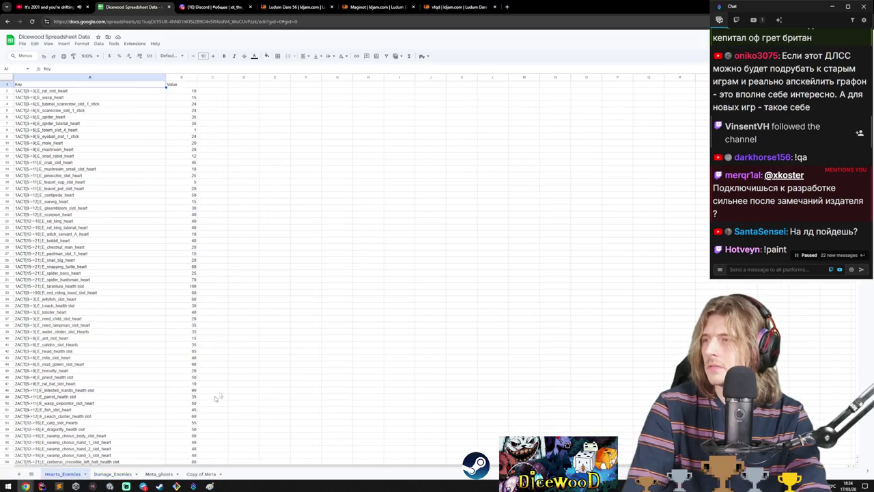
pyautogui.scroll(-5, 216, 397)
pyautogui.moveTo(18, 164)
pyautogui.mouseDown()
pyautogui.moveTo(58, 177)
pyautogui.moveTo(193, 418)
pyautogui.moveTo(193, 362)
pyautogui.moveTo(193, 384)
pyautogui.mouseUp()
# - Copy the act 2 heart values B34:B68 over to C34
pyautogui.click(188, 382)
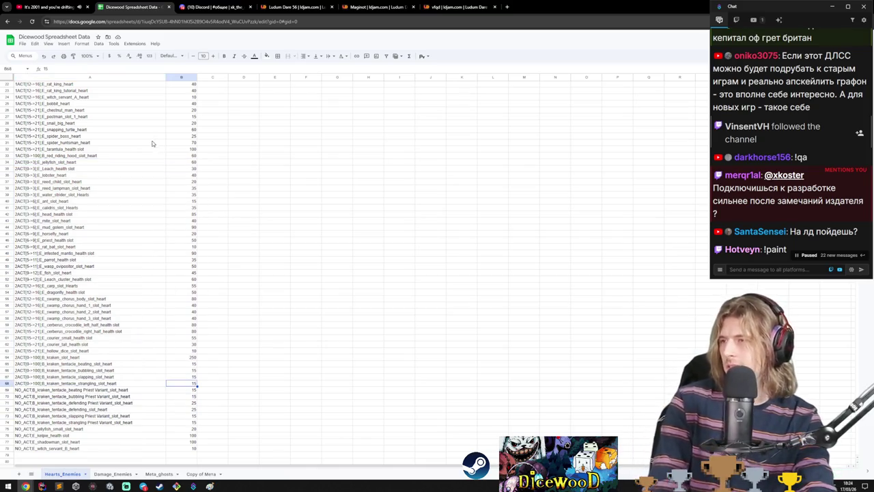
pyautogui.keyDown('shift'); pyautogui.click(188, 164); pyautogui.keyUp('shift')
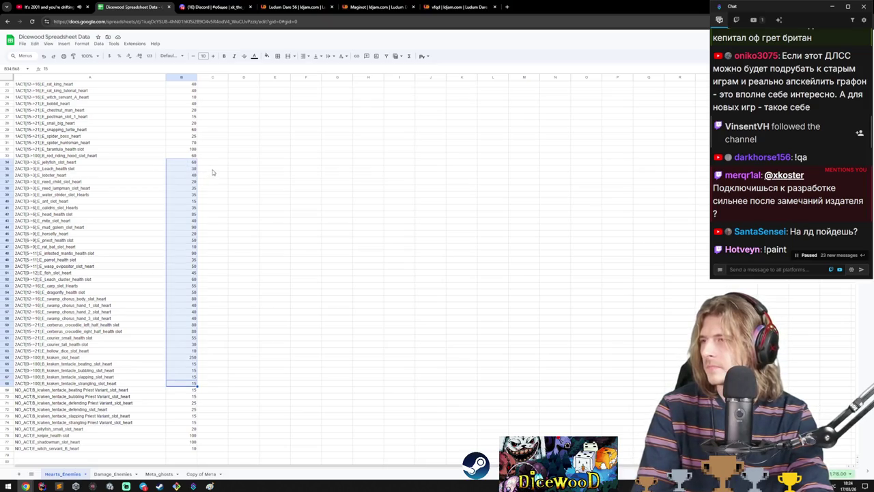
pyautogui.hotkey('ctrl', 'c')
pyautogui.click(213, 164)
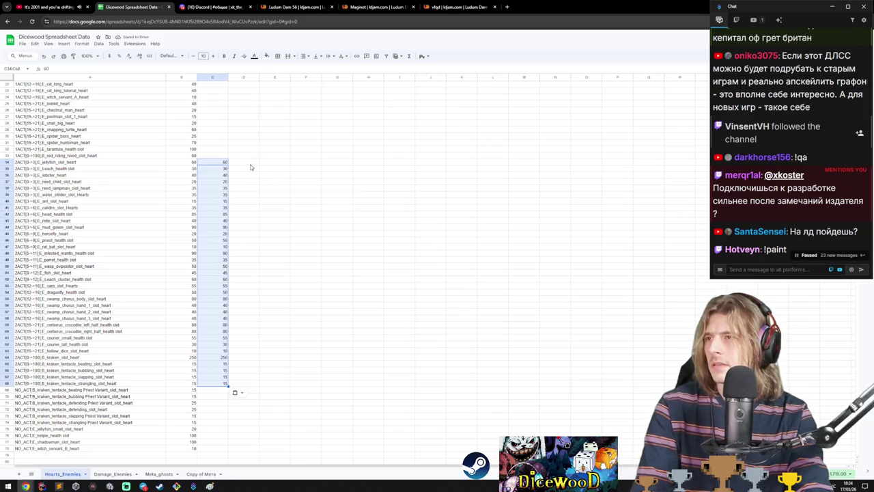
pyautogui.click(265, 163)
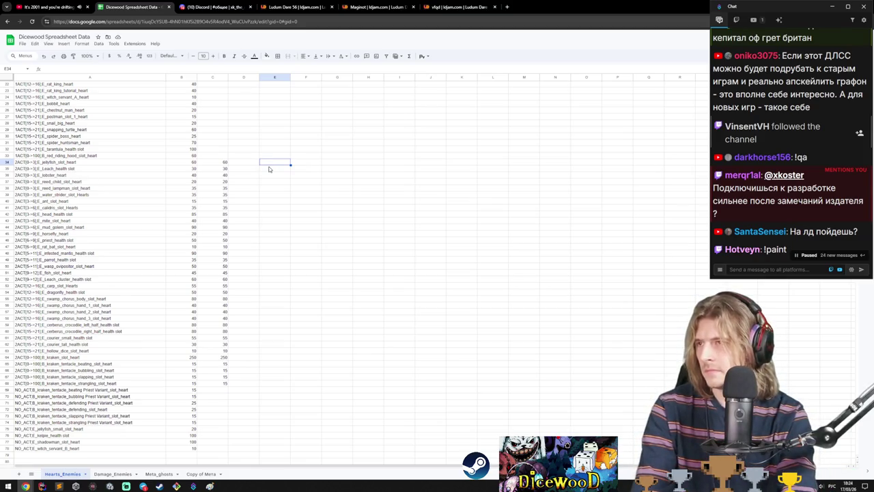
# - Enter the 0.95 scale factor in E34 and the formula =C34*E34 in D34
pyautogui.write('1')
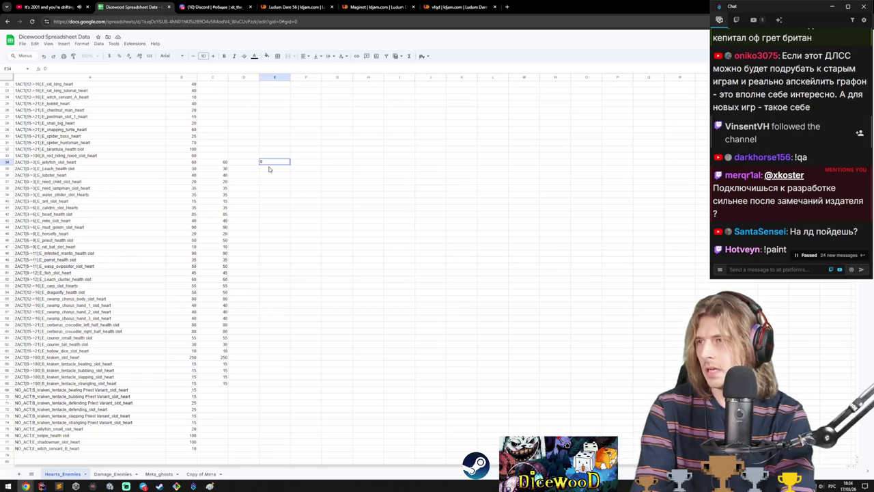
pyautogui.press('BackSpace')
pyautogui.press('BackSpace')
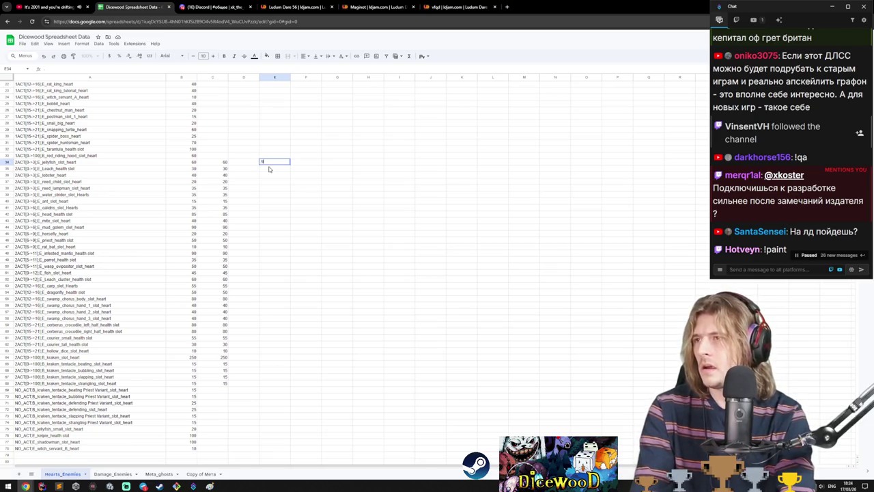
pyautogui.write('95')
pyautogui.write('0.95')
pyautogui.press('Return')
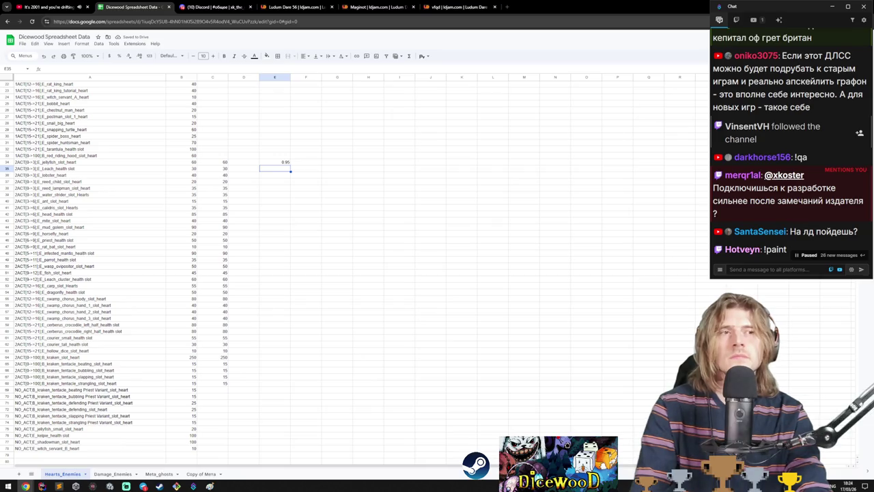
pyautogui.click(246, 162)
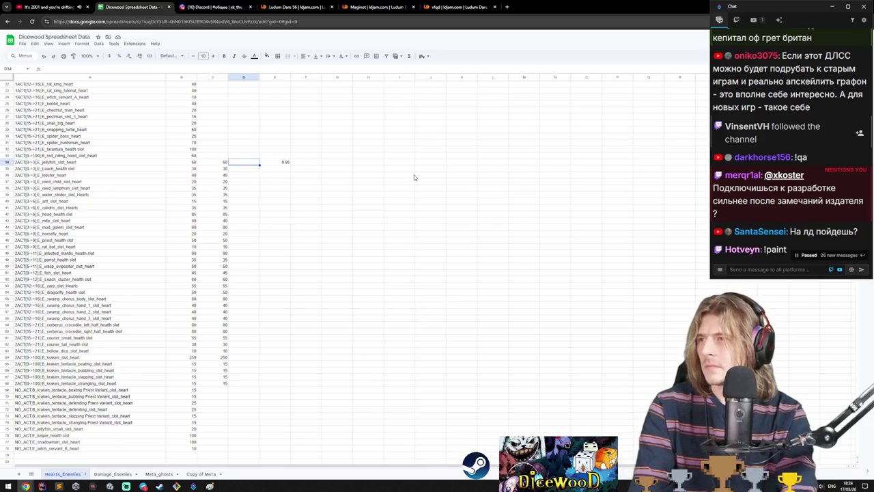
pyautogui.write('=')
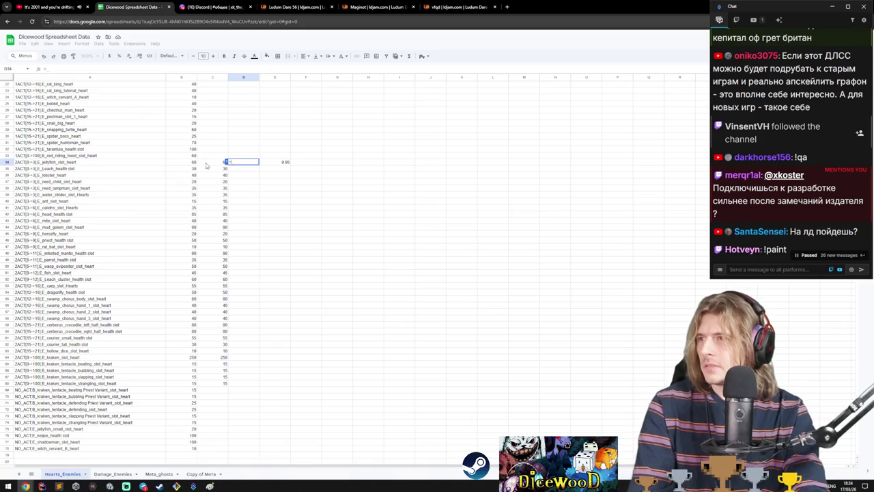
pyautogui.click(213, 163)
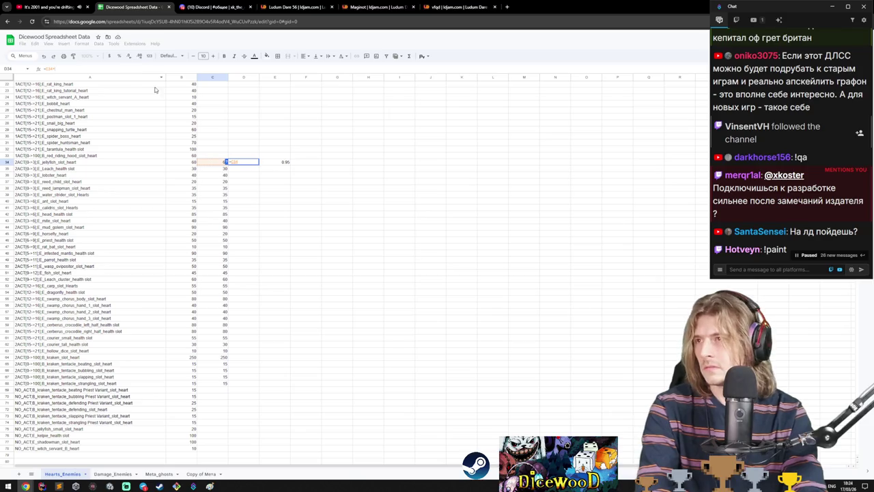
pyautogui.write('*')
pyautogui.click(280, 163)
pyautogui.press('Return')
# - Try filling the D34 formula down column D, undoing when the multiplier reference shifts
pyautogui.click(251, 164)
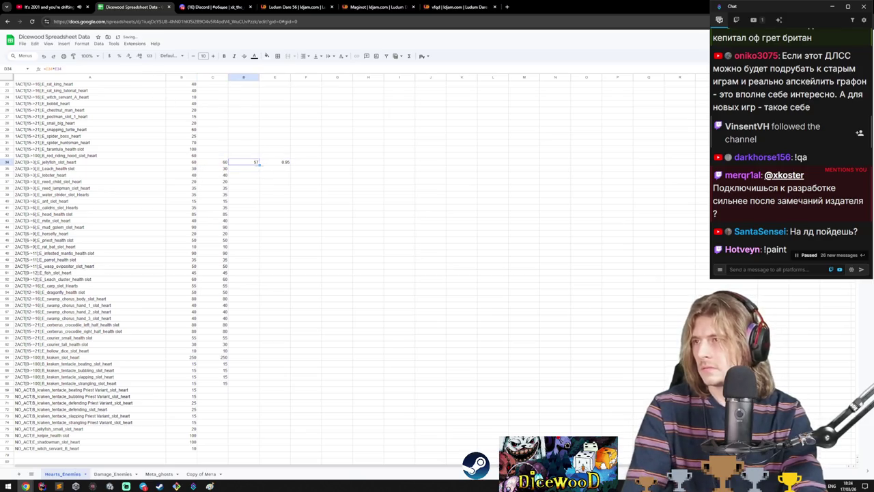
pyautogui.moveTo(258, 166)
pyautogui.mouseDown()
pyautogui.moveTo(253, 404)
pyautogui.moveTo(252, 385)
pyautogui.mouseUp()
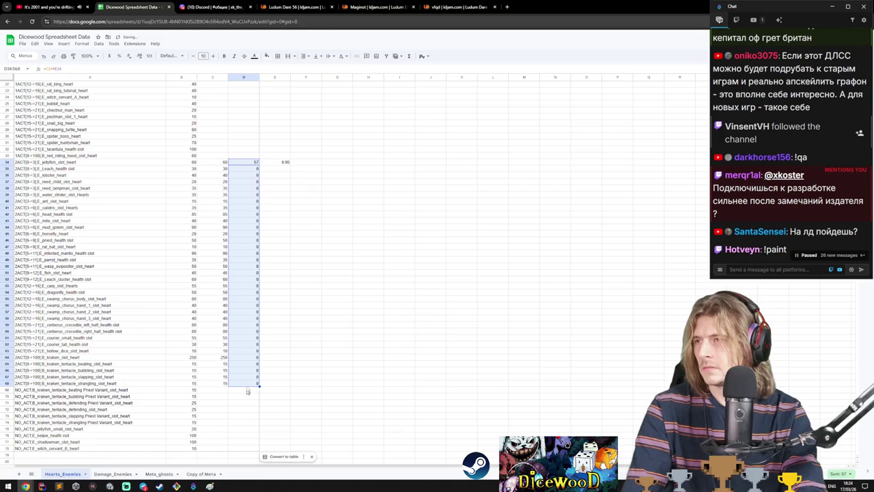
pyautogui.hotkey('ctrl', 'z')
pyautogui.click(246, 169)
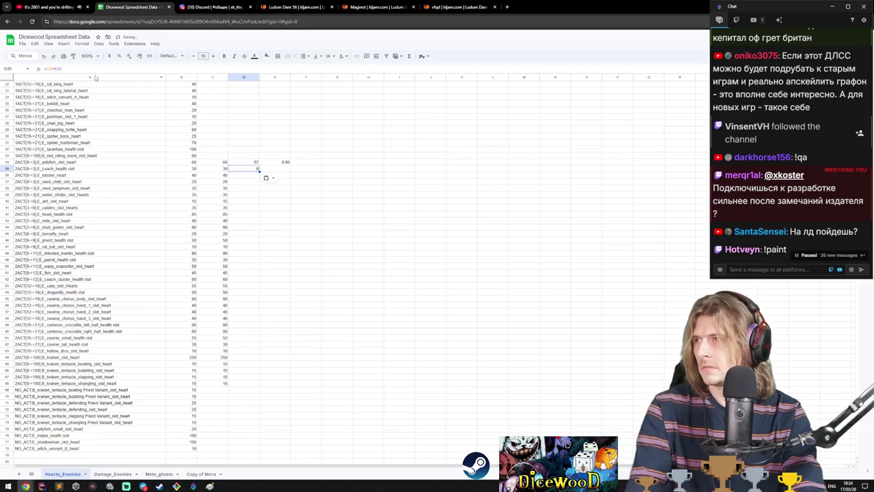
pyautogui.hotkey('ctrl', 'd')
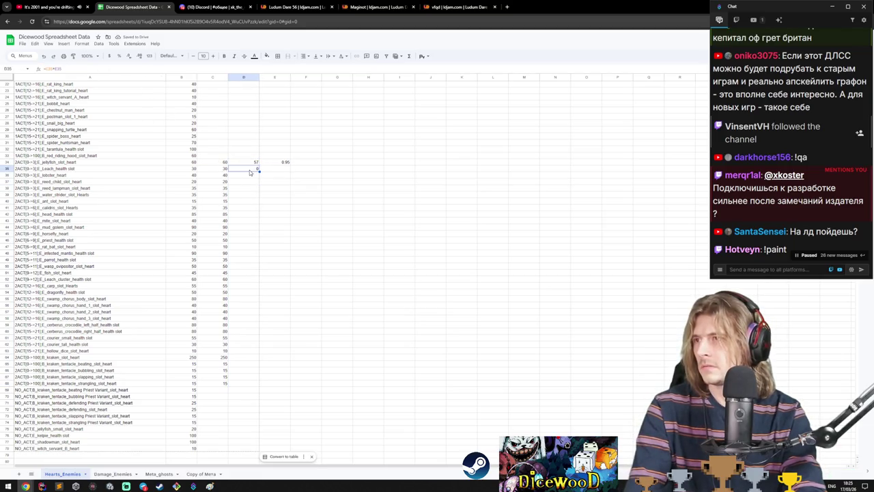
pyautogui.click(49, 69)
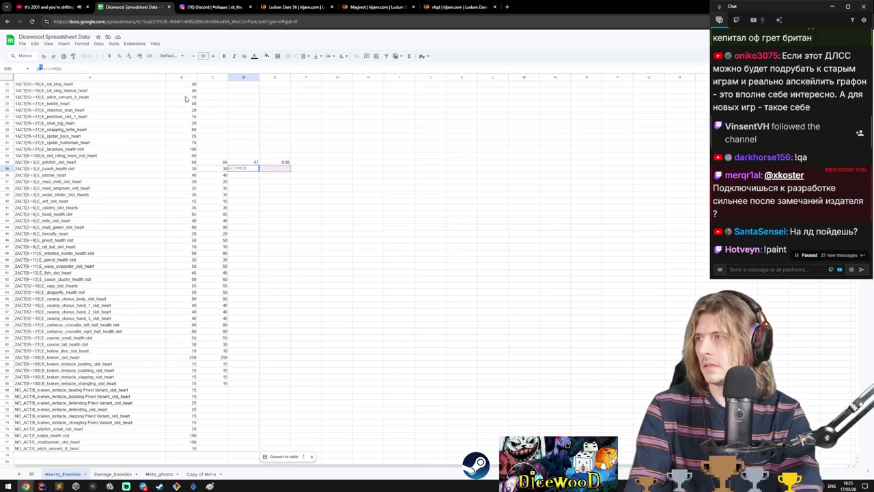
pyautogui.press('Return')
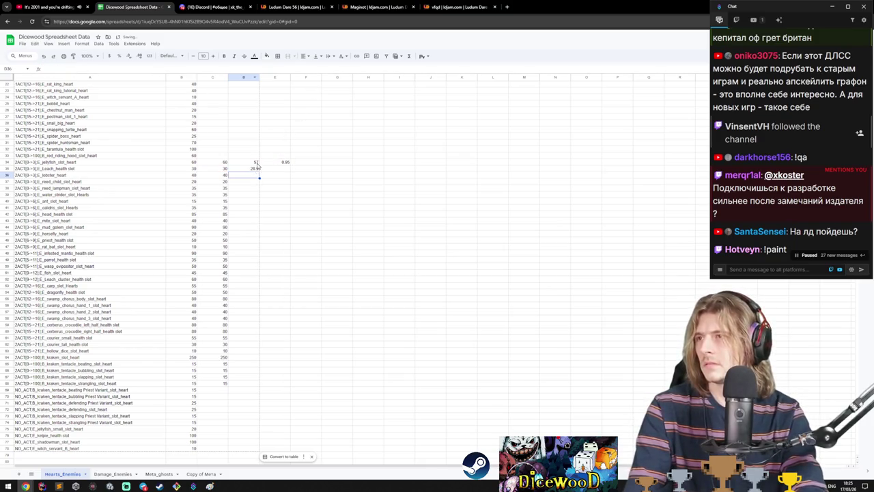
pyautogui.moveTo(256, 162); pyautogui.dragTo(257, 387)
pyautogui.hotkey('ctrl', 'z')
# - Copy the formula into D35 and D36, pointing both at the E34 multiplier
pyautogui.click(277, 168)
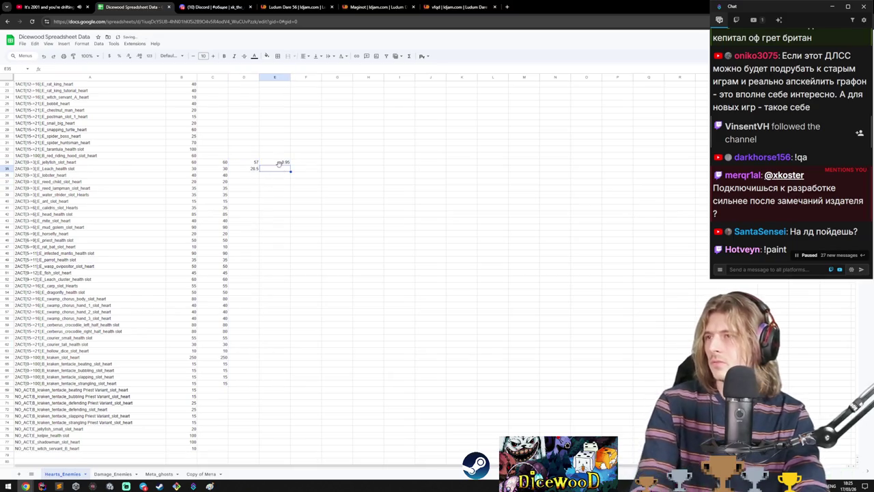
pyautogui.scroll(5, 278, 164)
pyautogui.click(275, 299)
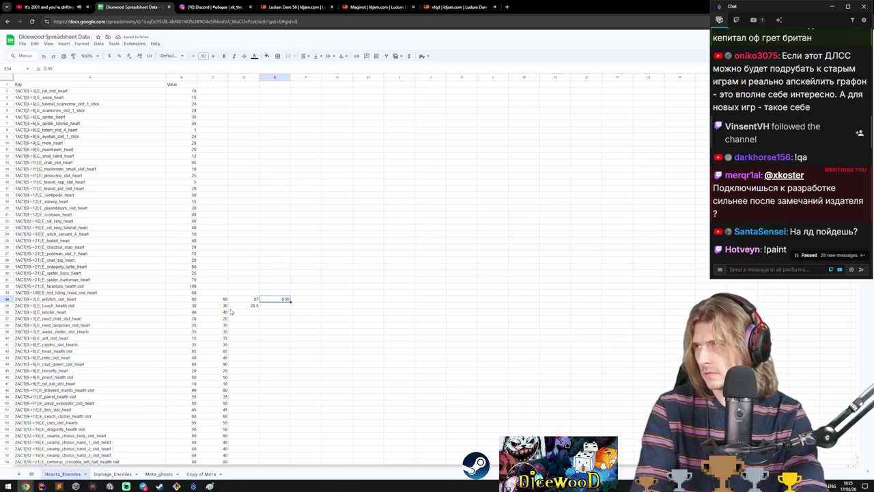
pyautogui.click(253, 305)
pyautogui.hotkey('ctrl', 'c')
pyautogui.click(254, 312)
pyautogui.hotkey('ctrl', 'v')
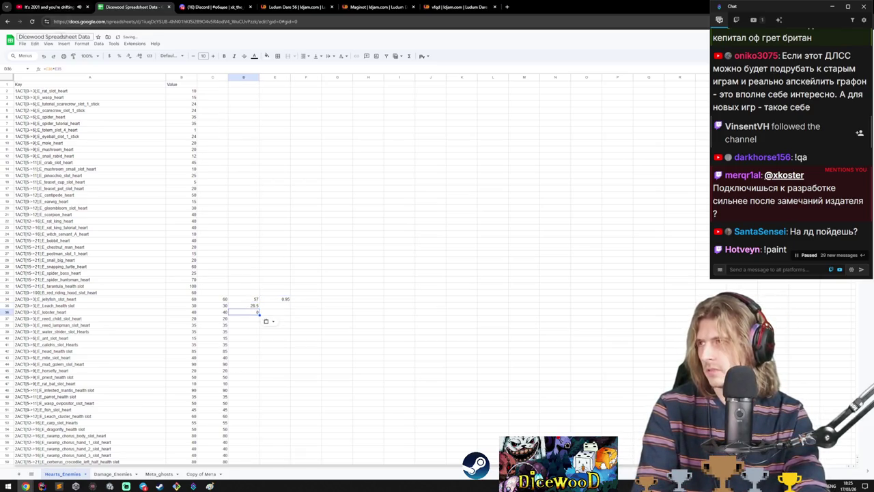
pyautogui.press('Return')
pyautogui.press('BackSpace')
pyautogui.write('3')
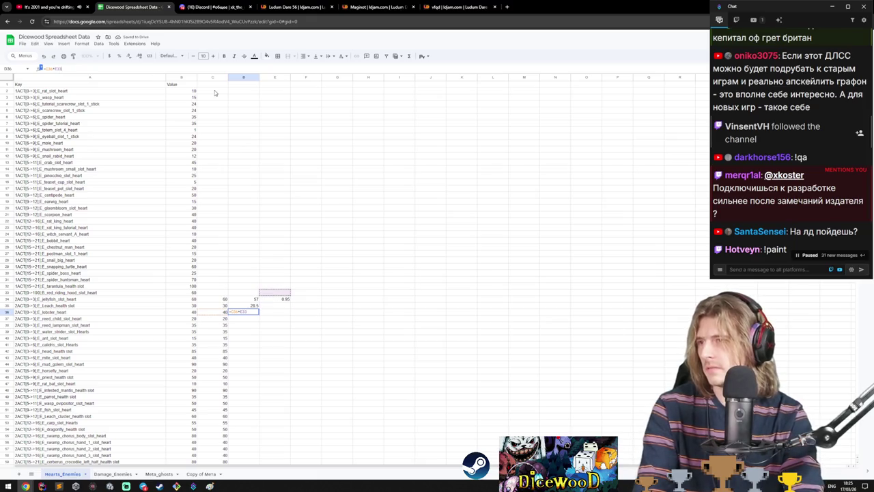
pyautogui.press('Down')
pyautogui.press('Return')
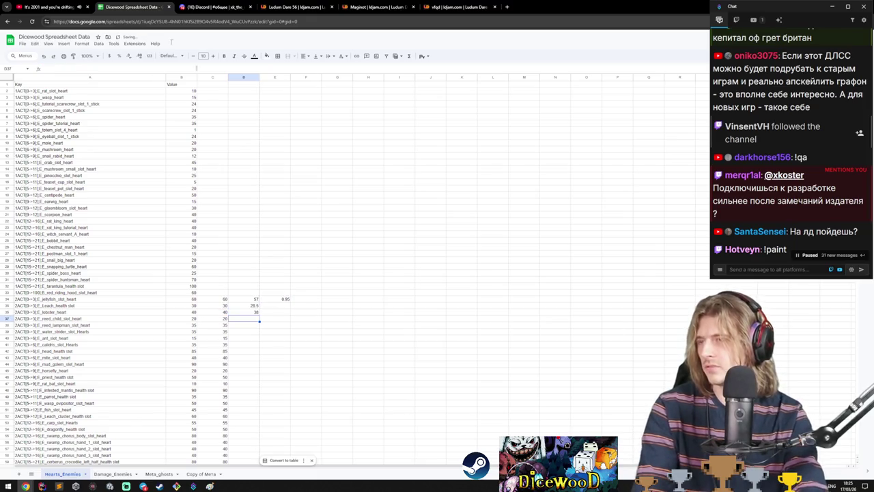
# - Test extending the D34:D36 formulas downward, undo, and recheck the D34 formula
pyautogui.moveTo(253, 299); pyautogui.dragTo(257, 313)
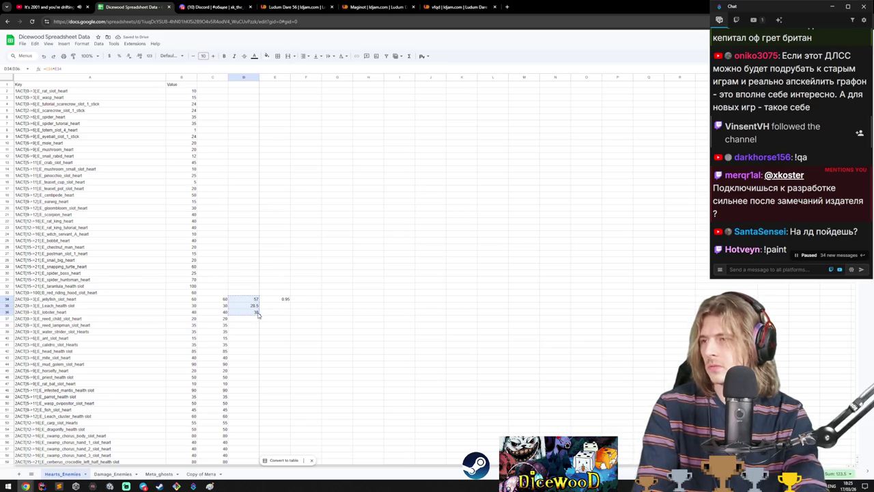
pyautogui.moveTo(258, 314); pyautogui.dragTo(258, 347)
pyautogui.hotkey('ctrl', 'z')
pyautogui.scroll(-3, 258, 348)
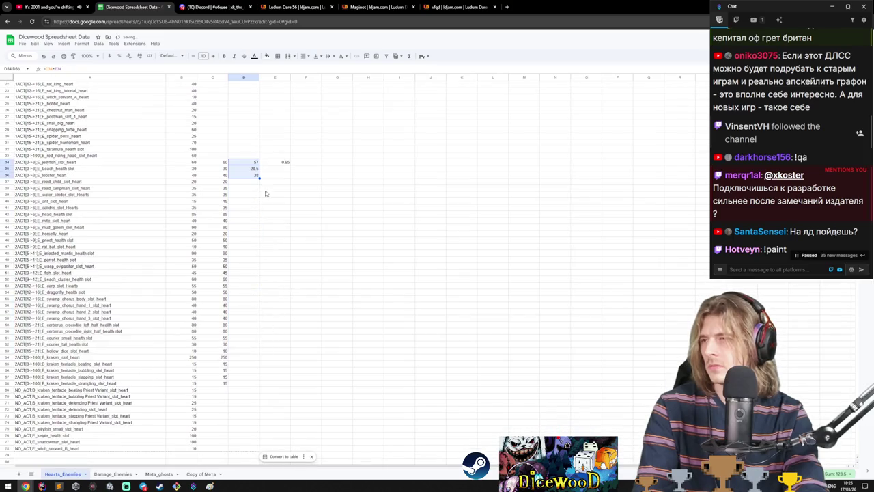
pyautogui.click(250, 163)
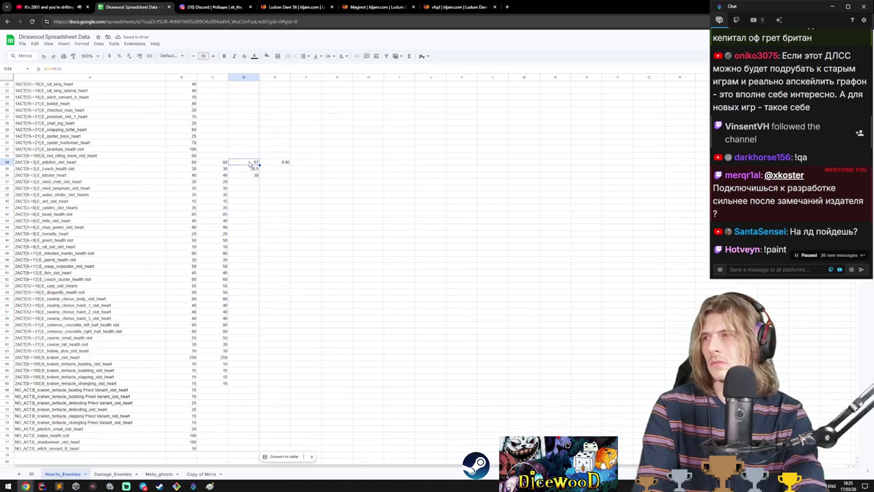
pyautogui.click(41, 69)
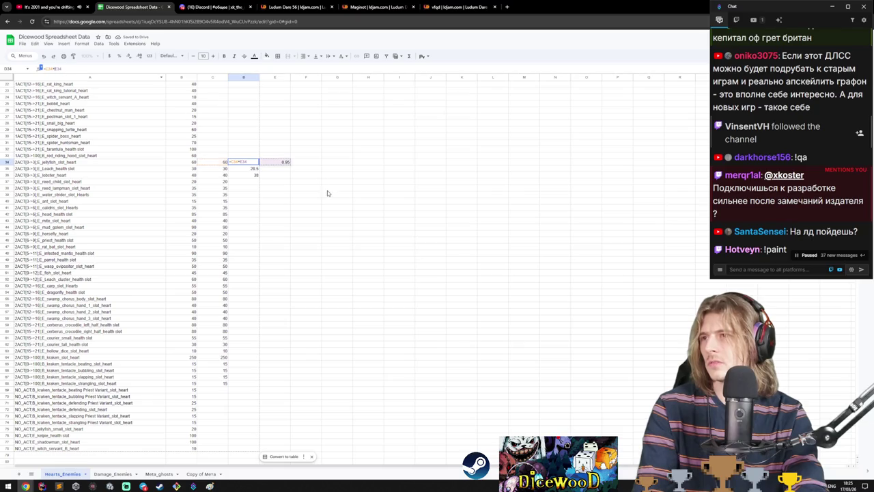
pyautogui.press('Escape')
pyautogui.hotkey('ctrl', 'c')
pyautogui.press('Down')
pyautogui.press('Down')
pyautogui.hotkey('ctrl', 'v')
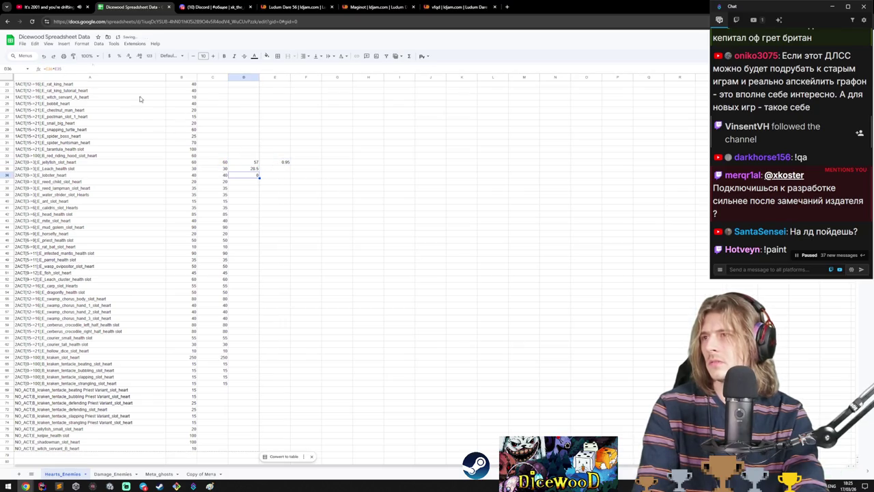
# - Fill the D34:D36 formulas down to row 68 and inspect the zero results below
pyautogui.moveTo(244, 163); pyautogui.dragTo(244, 174)
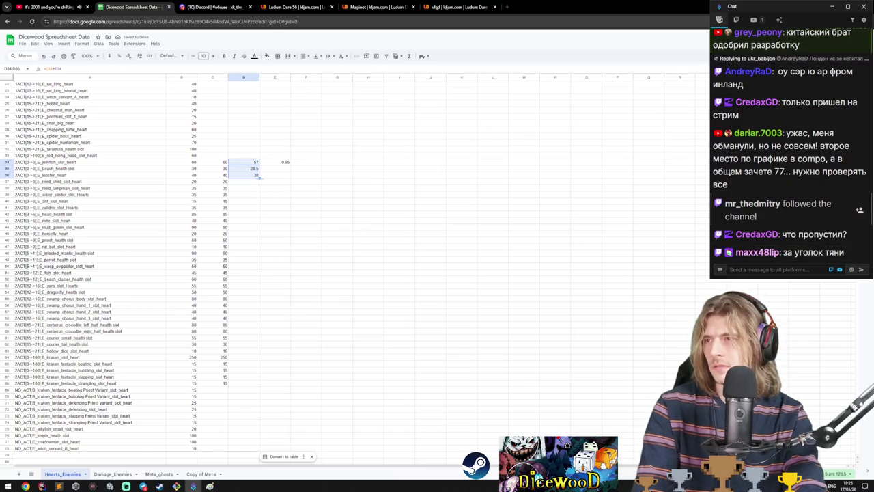
pyautogui.moveTo(259, 177); pyautogui.dragTo(259, 231)
pyautogui.click(251, 181)
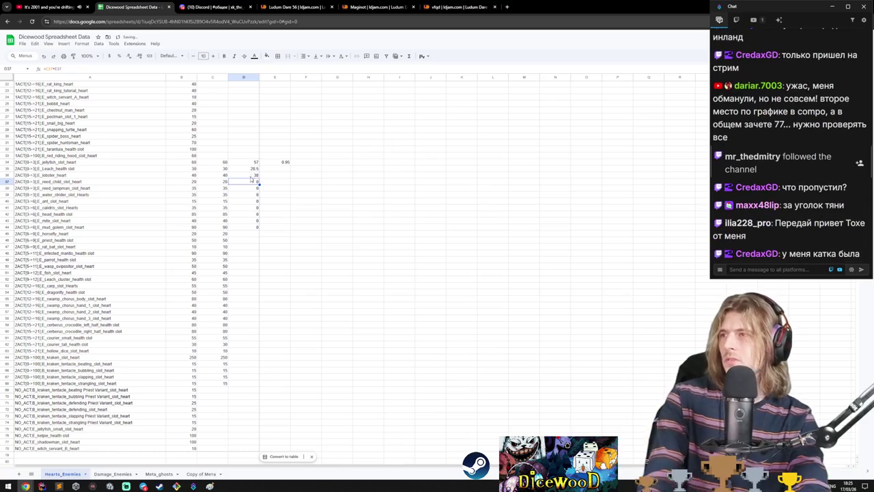
pyautogui.moveTo(251, 181); pyautogui.dragTo(244, 227)
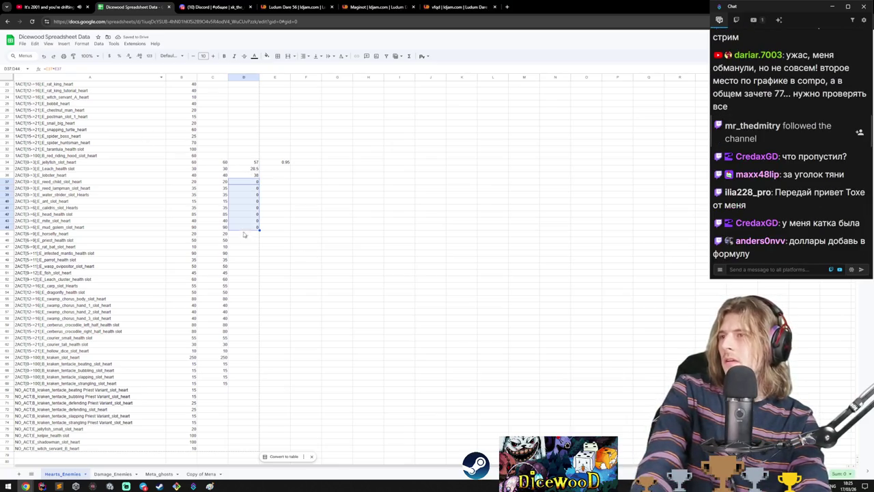
pyautogui.moveTo(252, 163); pyautogui.dragTo(251, 175)
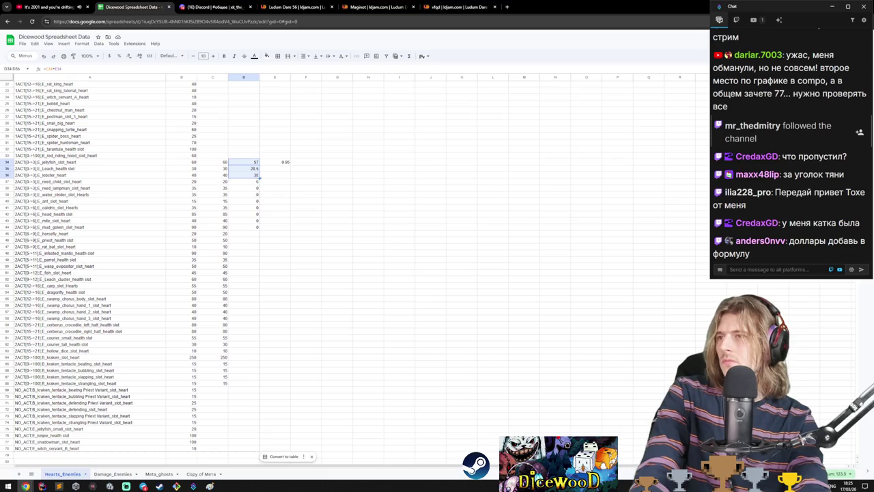
pyautogui.doubleClick(259, 177)
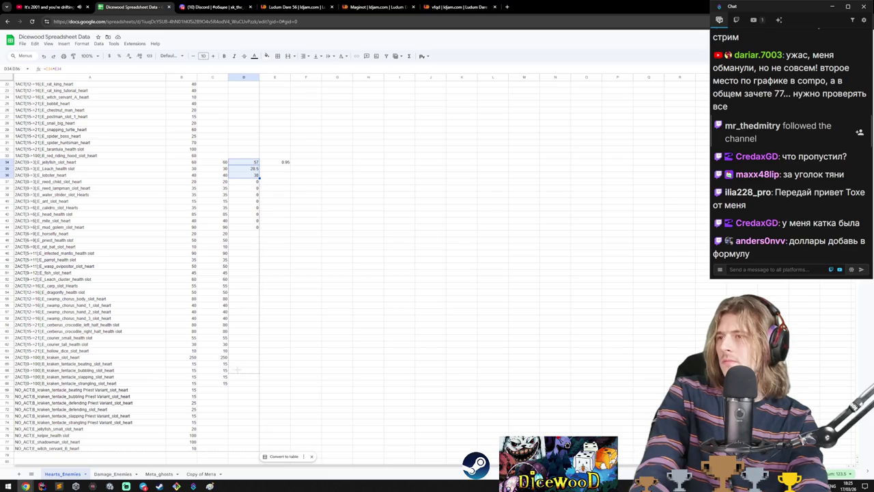
pyautogui.click(58, 69)
pyautogui.click(288, 161)
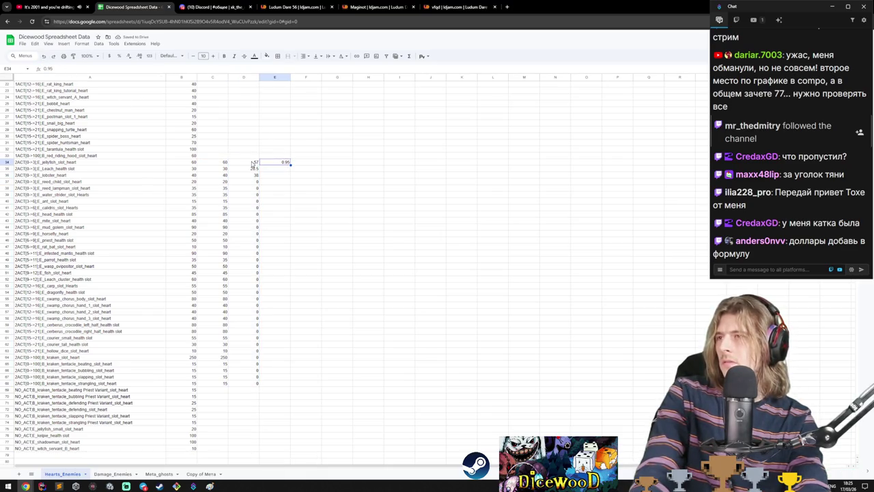
pyautogui.click(252, 164)
pyautogui.keyDown('shift'); pyautogui.click(253, 376); pyautogui.keyUp('shift')
pyautogui.click(64, 69)
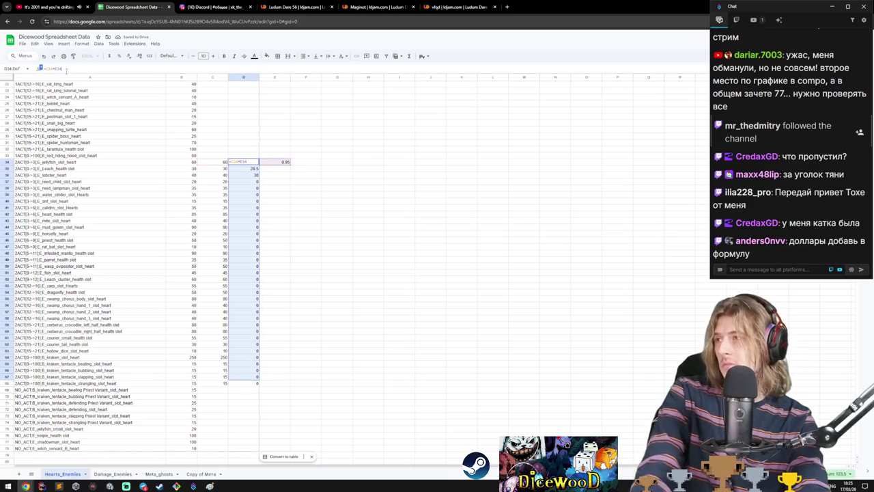
pyautogui.press('Escape')
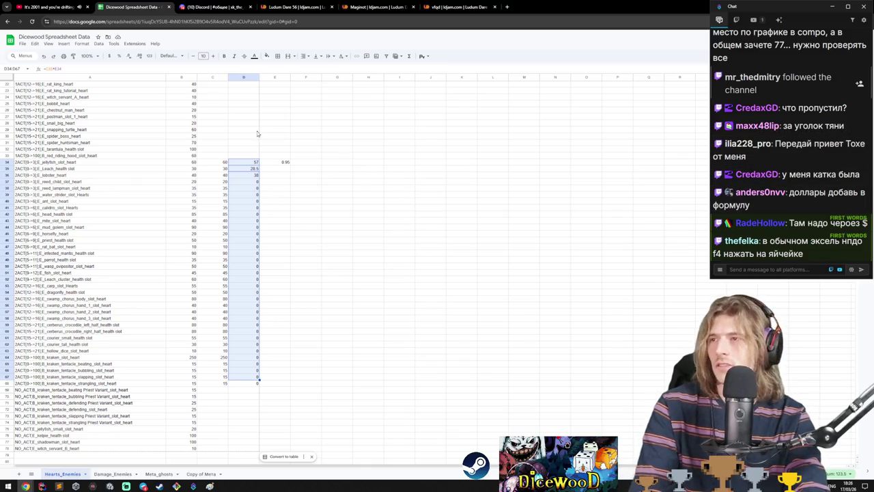
# - Recheck the D34 and D35 results after another fill down to row 68
pyautogui.click(249, 162)
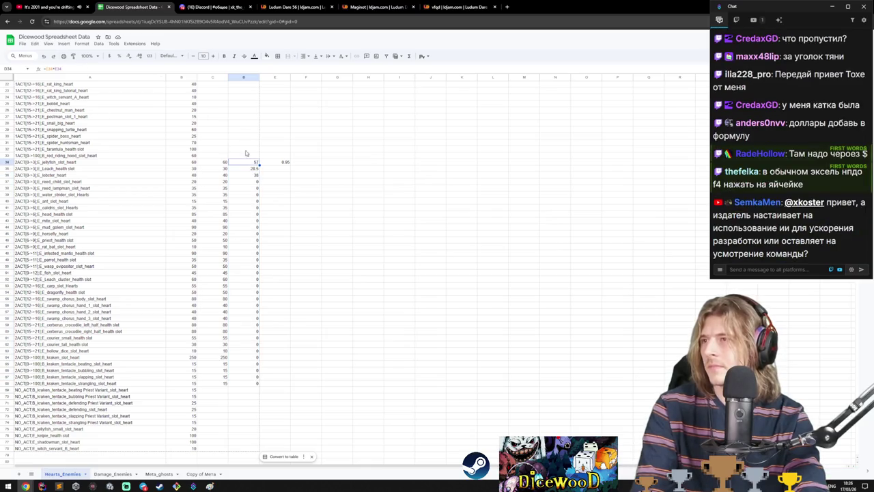
pyautogui.click(253, 169)
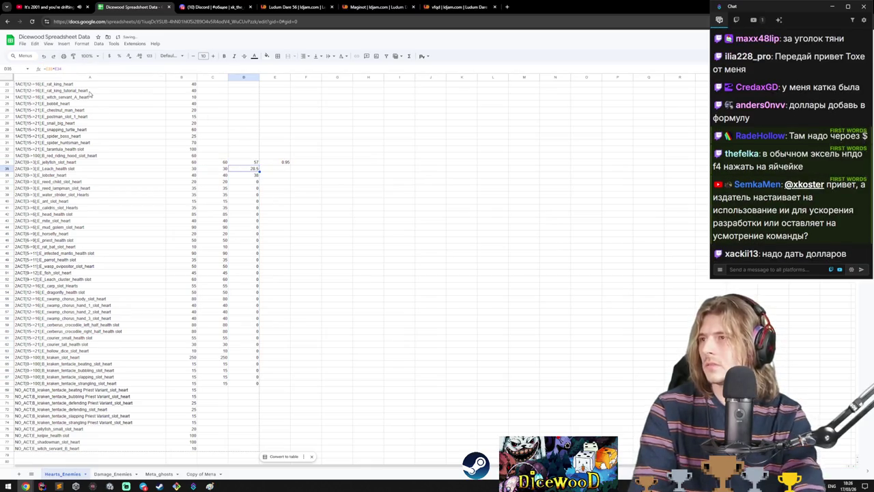
pyautogui.click(259, 165)
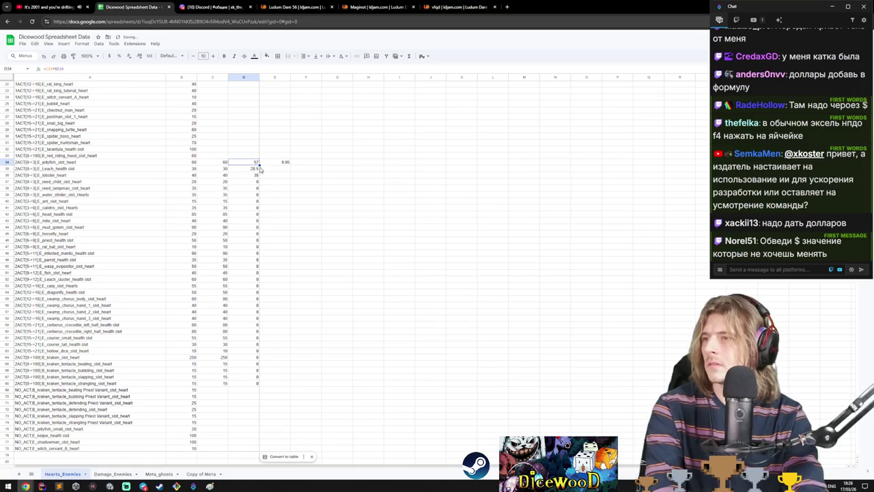
pyautogui.moveTo(259, 169)
pyautogui.mouseDown()
pyautogui.moveTo(226, 360)
pyautogui.moveTo(232, 382)
pyautogui.moveTo(258, 383)
pyautogui.mouseUp()
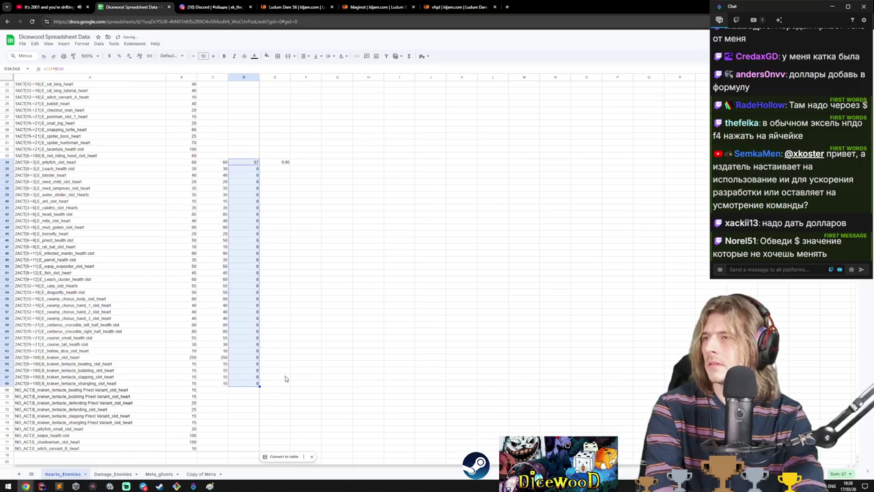
pyautogui.click(256, 163)
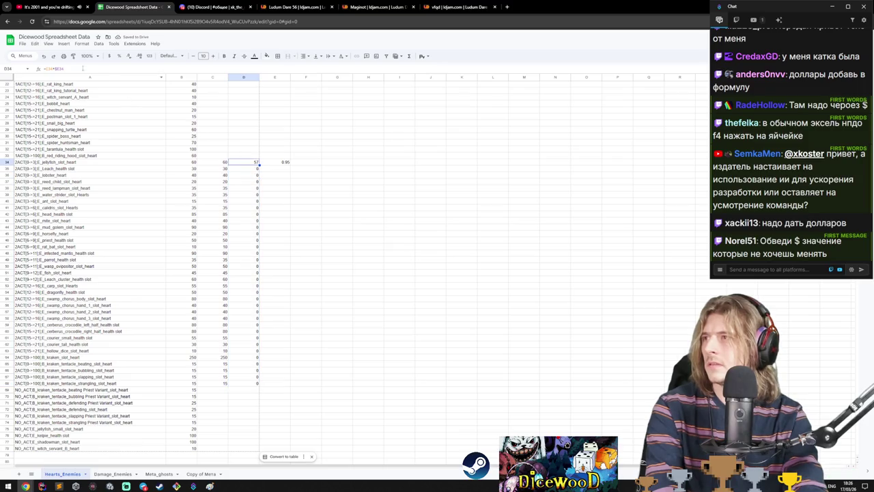
pyautogui.press('Down')
pyautogui.press('F2')
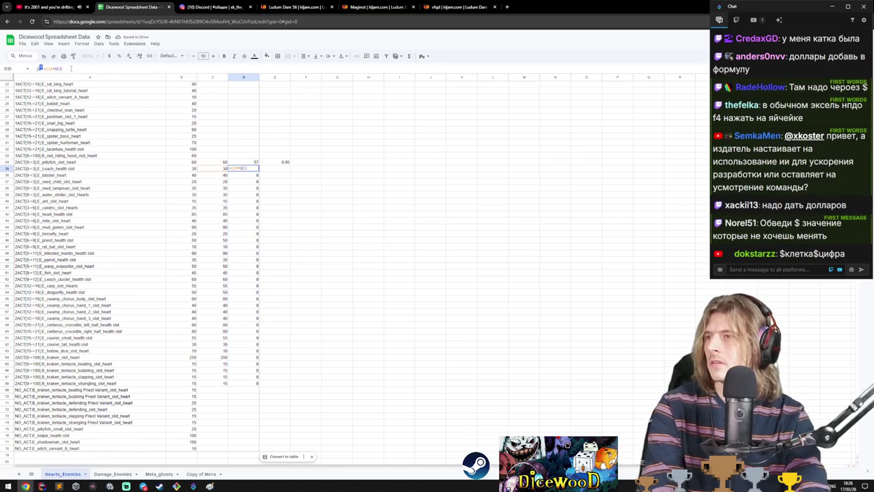
pyautogui.press('Return')
pyautogui.moveTo(246, 162)
pyautogui.mouseDown()
pyautogui.moveTo(254, 169)
pyautogui.moveTo(259, 387)
pyautogui.mouseUp()
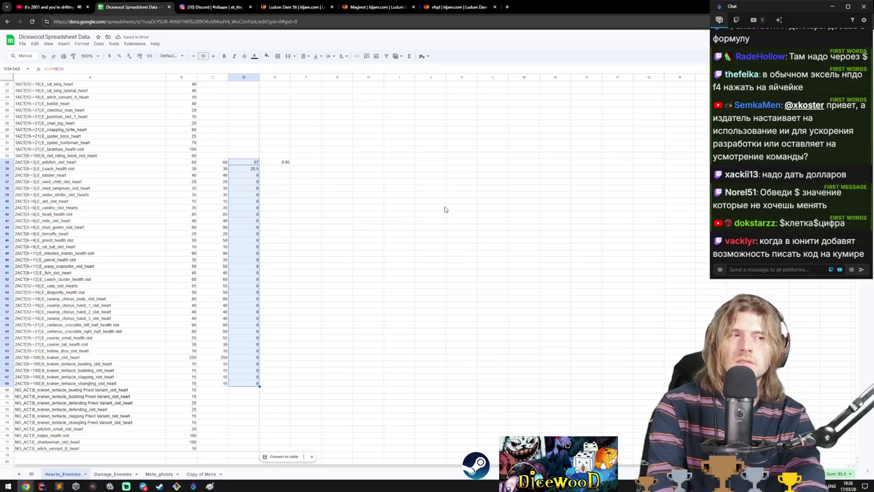
# - Lock D34's factor reference as =C34*$E$34 and fill it down to row 68
pyautogui.click(284, 162)
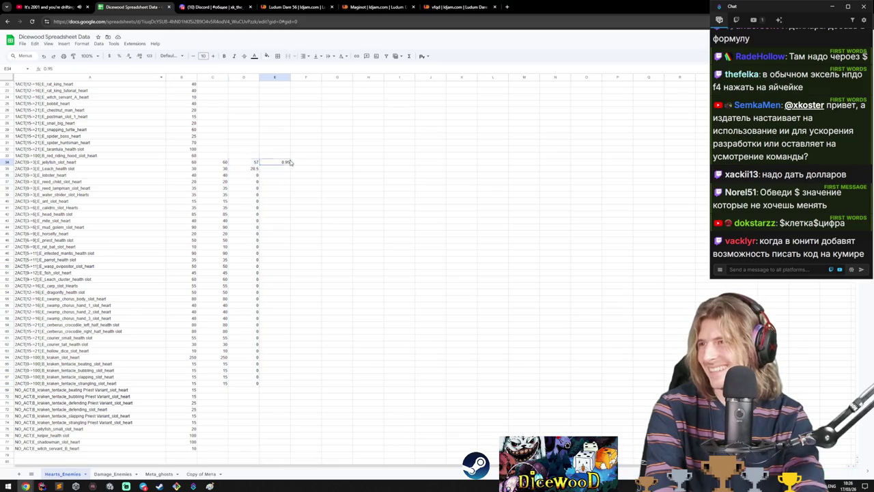
pyautogui.click(245, 163)
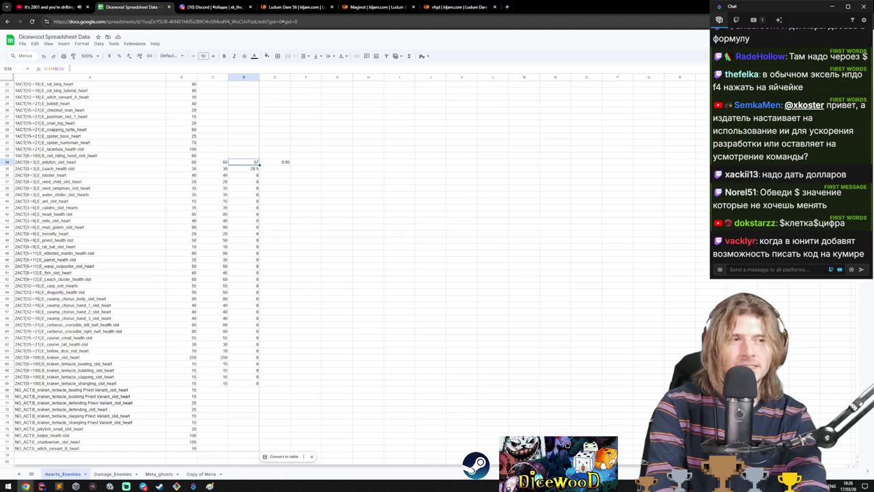
pyautogui.click(69, 68)
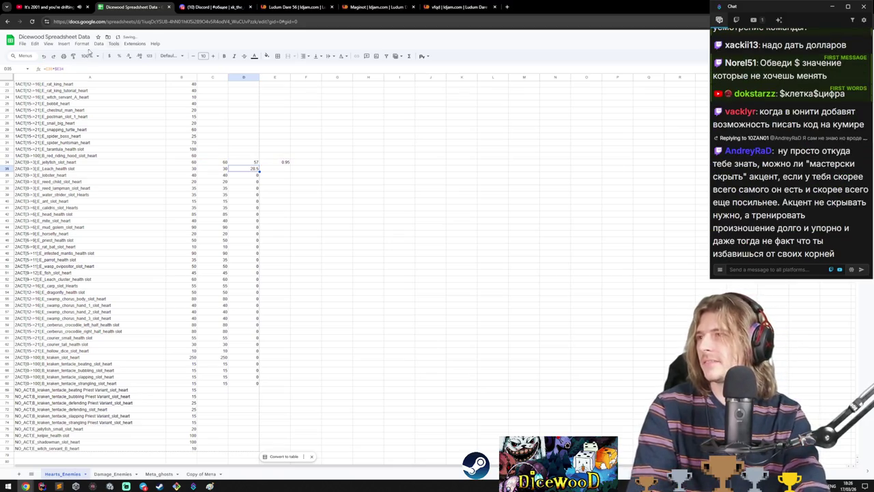
pyautogui.press('Return')
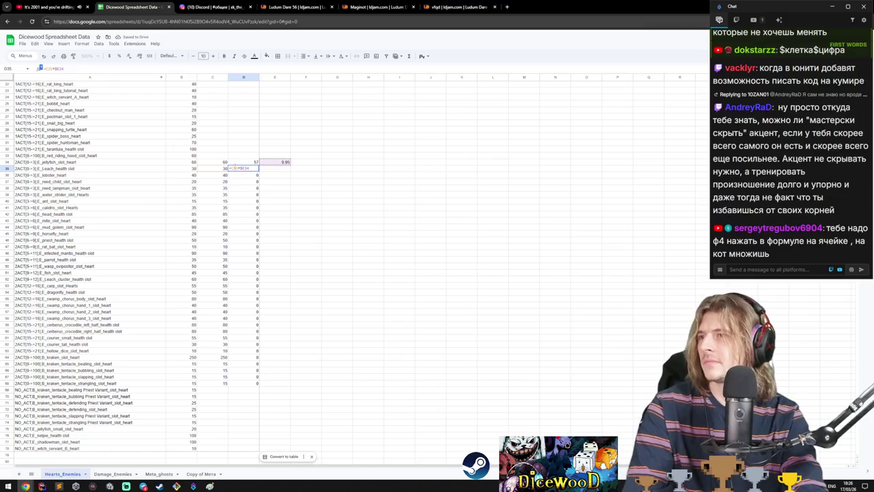
pyautogui.click(245, 162)
pyautogui.moveTo(259, 165)
pyautogui.mouseDown()
pyautogui.moveTo(253, 418)
pyautogui.moveTo(256, 386)
pyautogui.mouseUp()
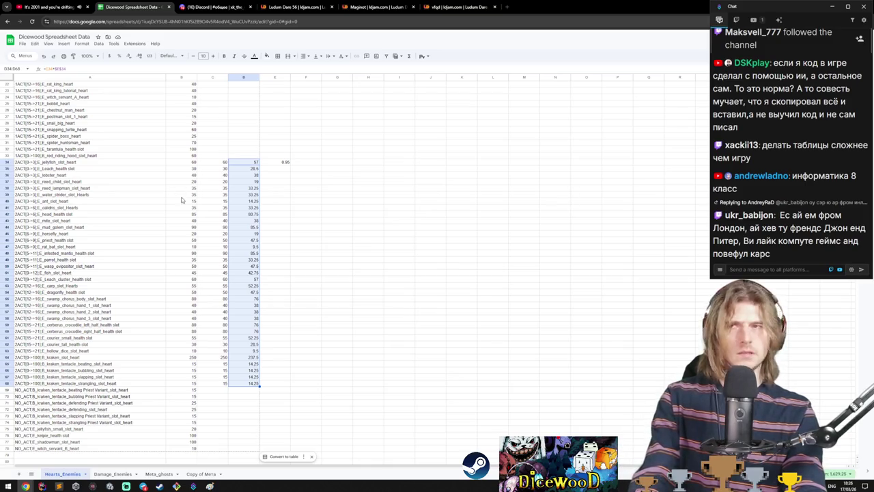
# - Wrap D34's formula in ROUND to multiples of 5 and fill it down column D
pyautogui.press('Return')
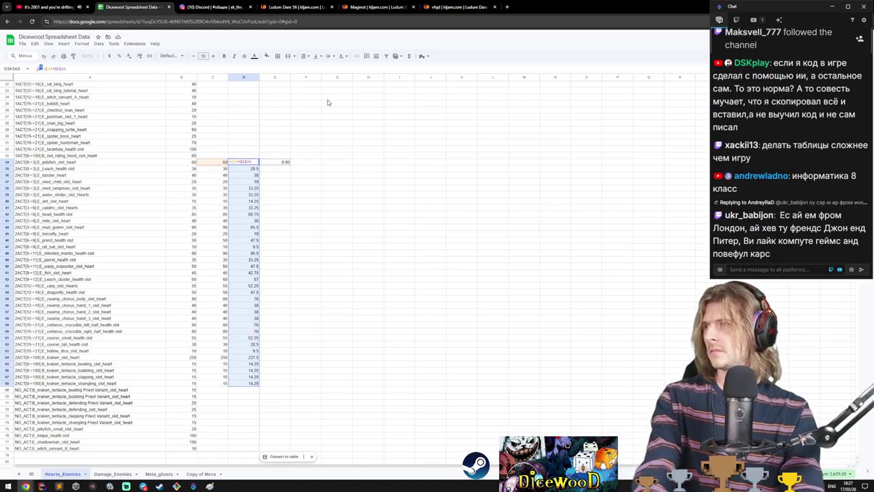
pyautogui.press('Home')
pyautogui.press('Right')
pyautogui.write('ROUND(')
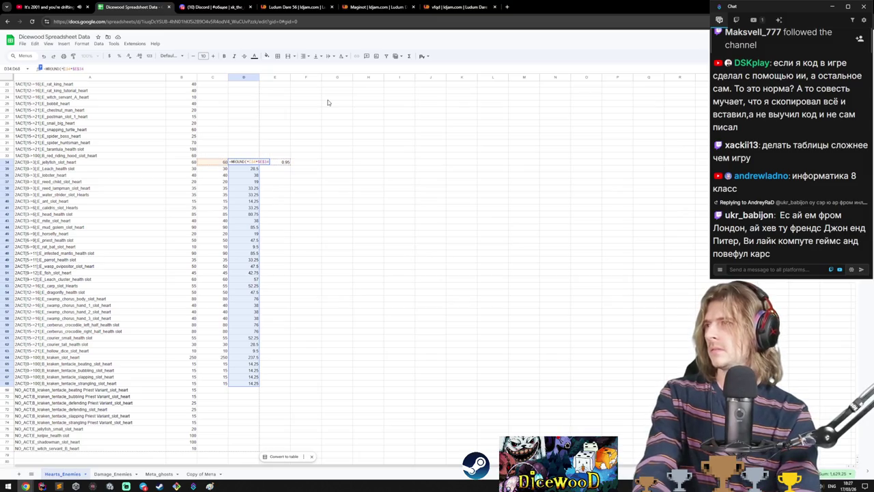
pyautogui.press('End')
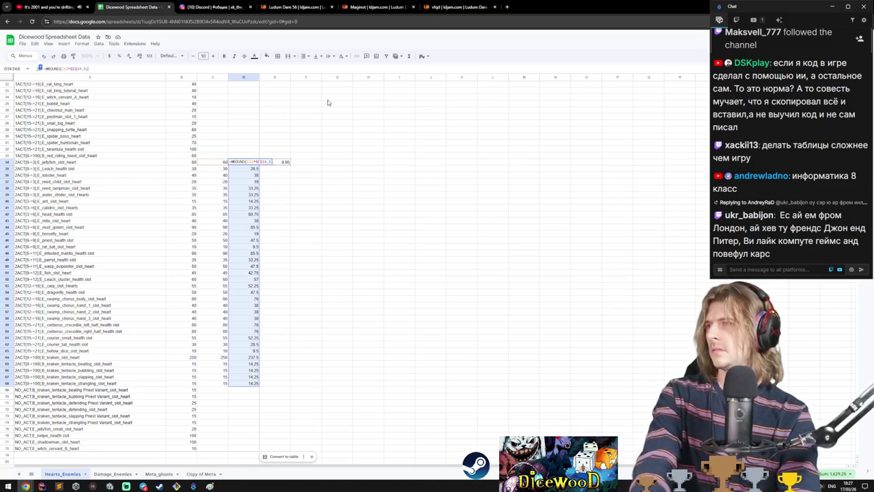
pyautogui.press('Return')
pyautogui.click(434, 266)
pyautogui.click(252, 163)
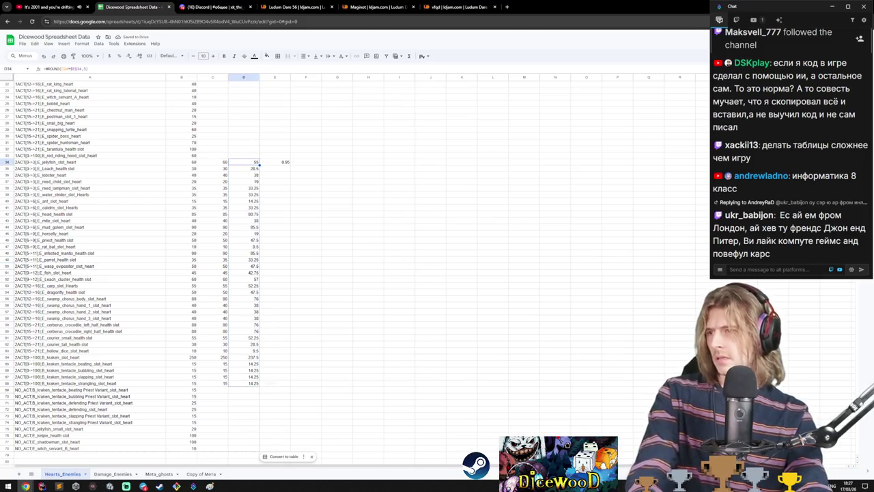
pyautogui.doubleClick(259, 164)
# - Change the E34 scale factor to 0.9, then to 0.8
pyautogui.click(285, 165)
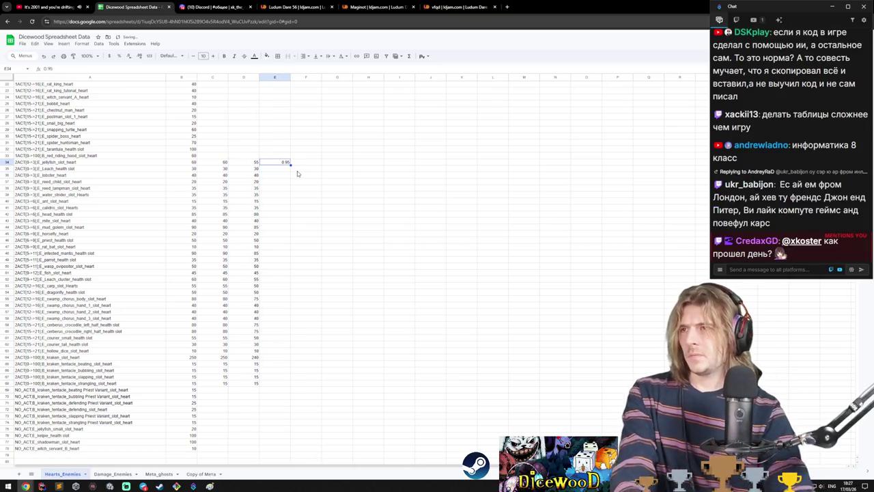
pyautogui.write('0.9')
pyautogui.press('Return')
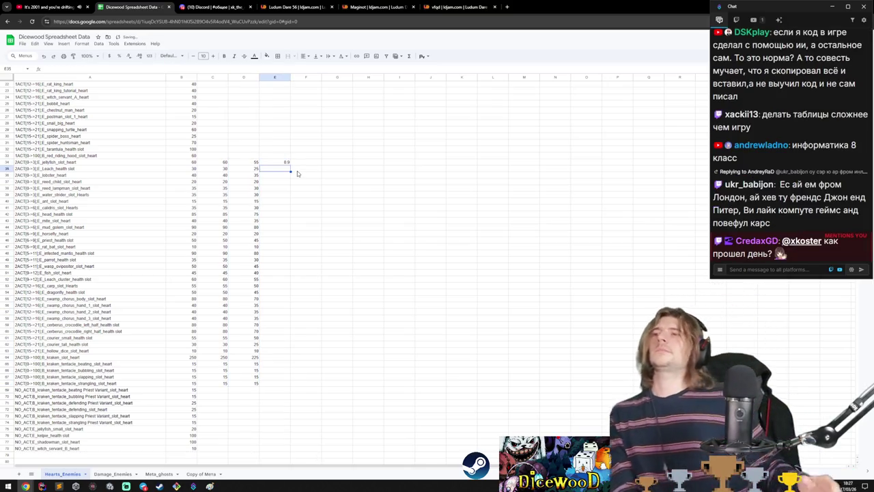
pyautogui.press('Up')
pyautogui.write('0.')
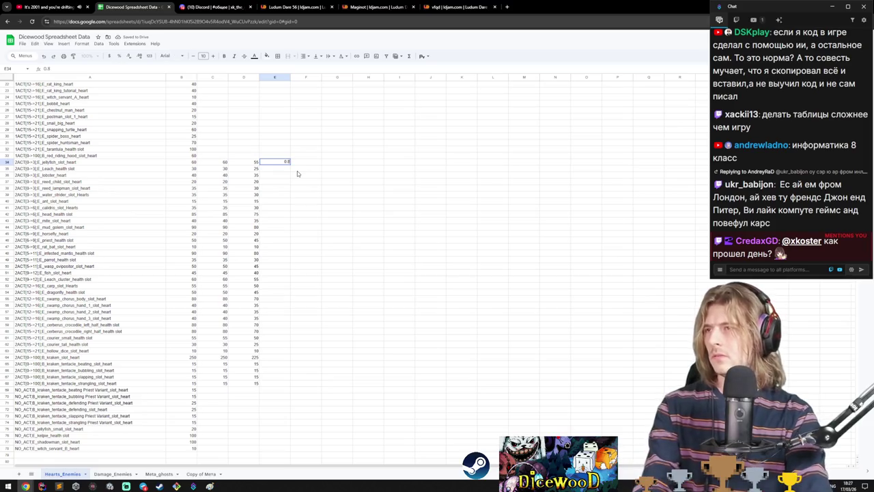
pyautogui.press('Return')
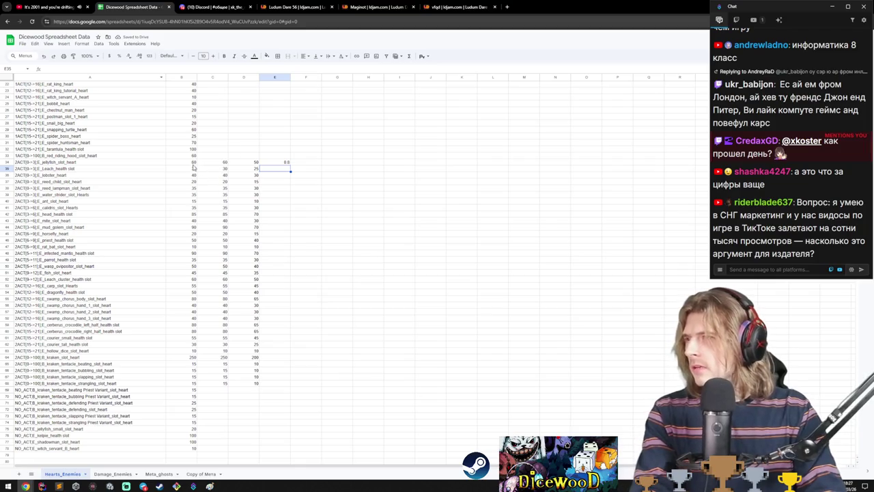
# - Replace B34:B68 with =D34-style formulas pulling the rounded 0.8-scaled hearts
pyautogui.moveTo(194, 163); pyautogui.dragTo(193, 385)
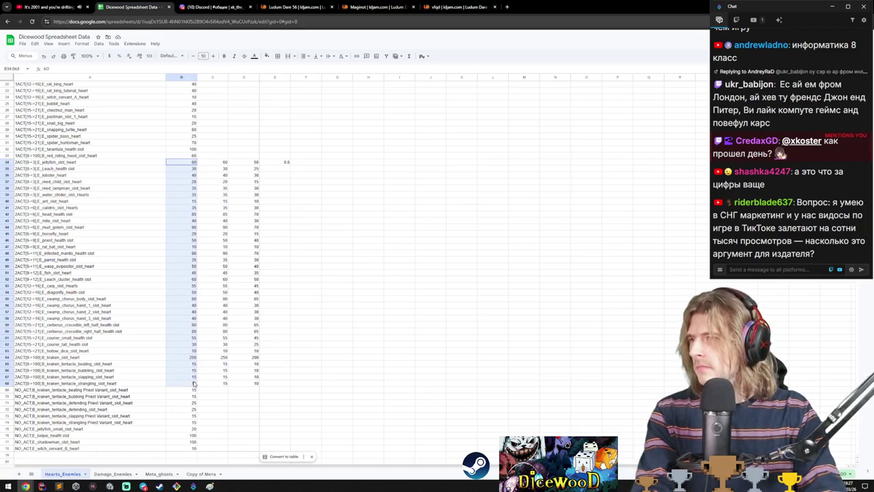
pyautogui.click(181, 163)
pyautogui.rightClick(181, 163)
pyautogui.press('Escape')
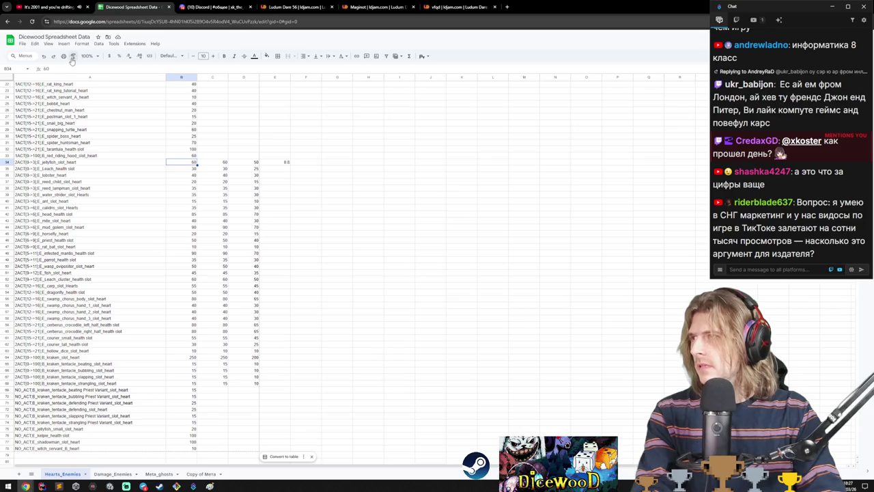
pyautogui.press('BackSpace')
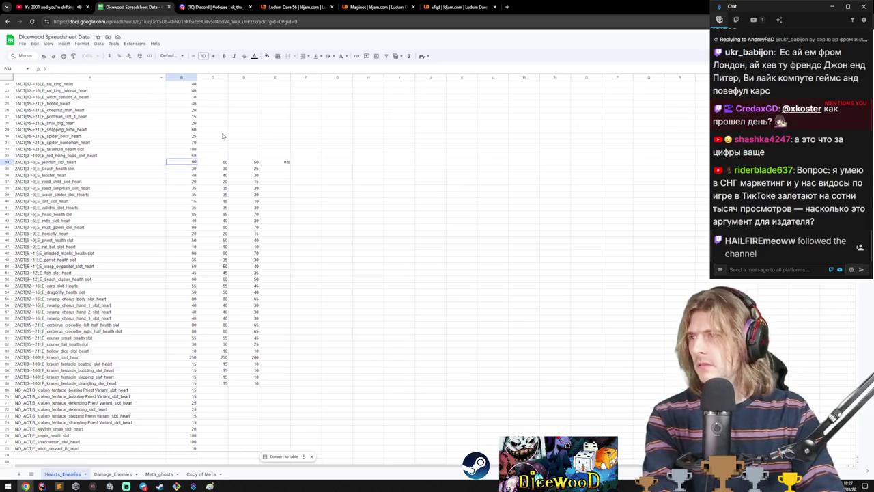
pyautogui.click(252, 164)
pyautogui.press('Return')
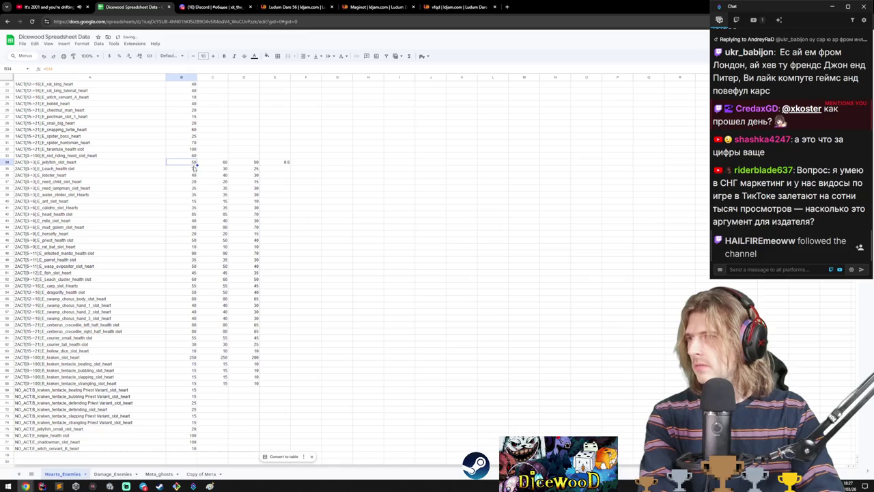
pyautogui.moveTo(197, 165)
pyautogui.mouseDown()
pyautogui.moveTo(211, 280)
pyautogui.moveTo(203, 387)
pyautogui.mouseUp()
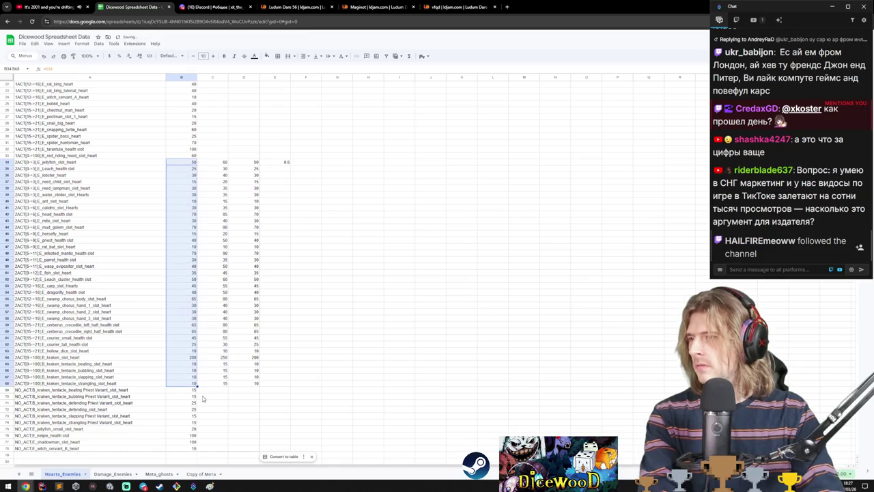
pyautogui.click(271, 386)
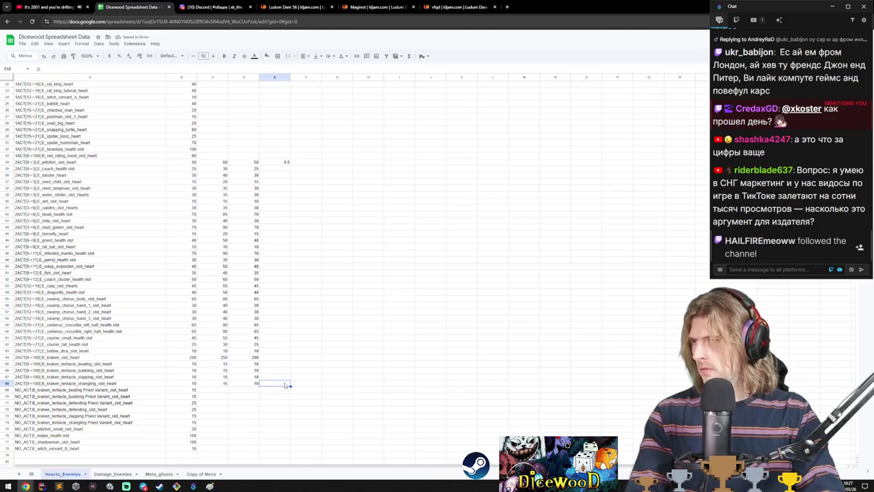
# - Type the headers 'base', 'corrected' and 'correction %' into C33, D33 and E33
pyautogui.click(212, 156)
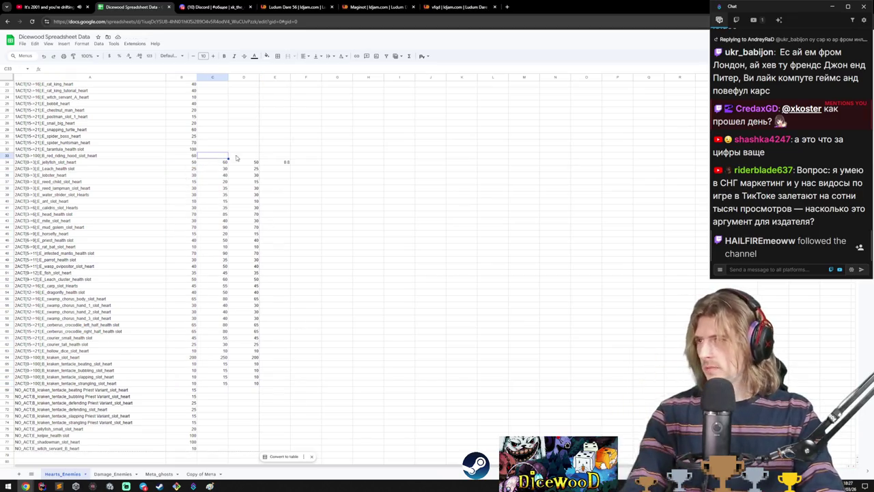
pyautogui.write('na')
pyautogui.press('Tab')
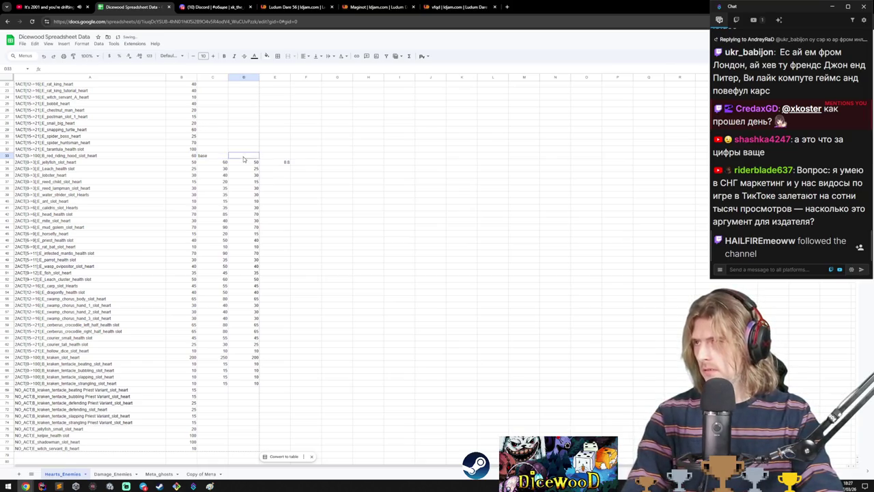
pyautogui.write('c')
pyautogui.press('Return')
pyautogui.press('Up')
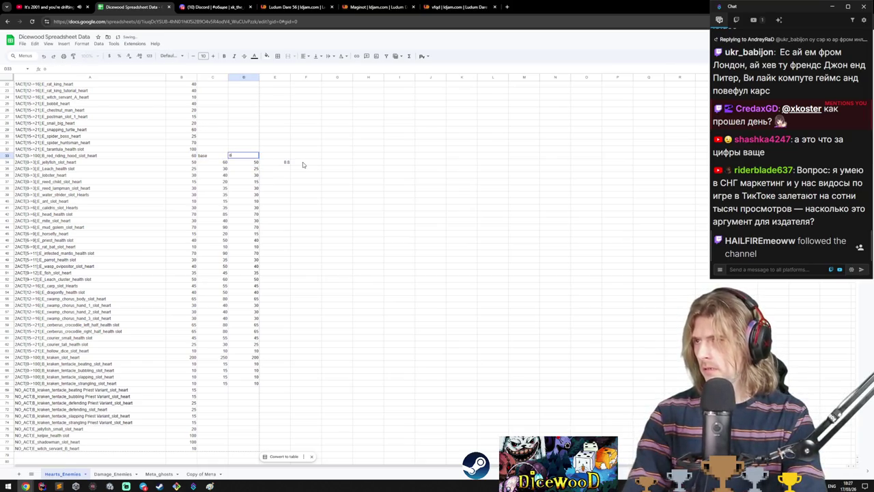
pyautogui.write('rrected')
pyautogui.press('Tab')
pyautogui.write('c')
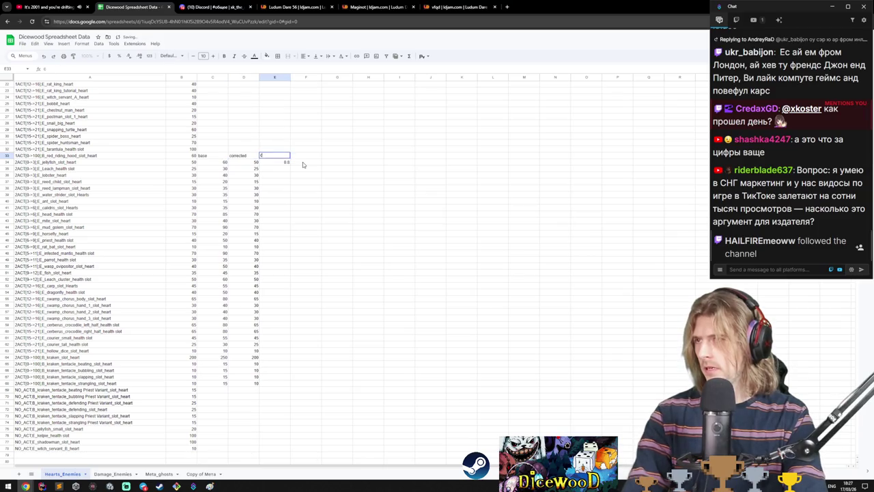
pyautogui.write('orrection')
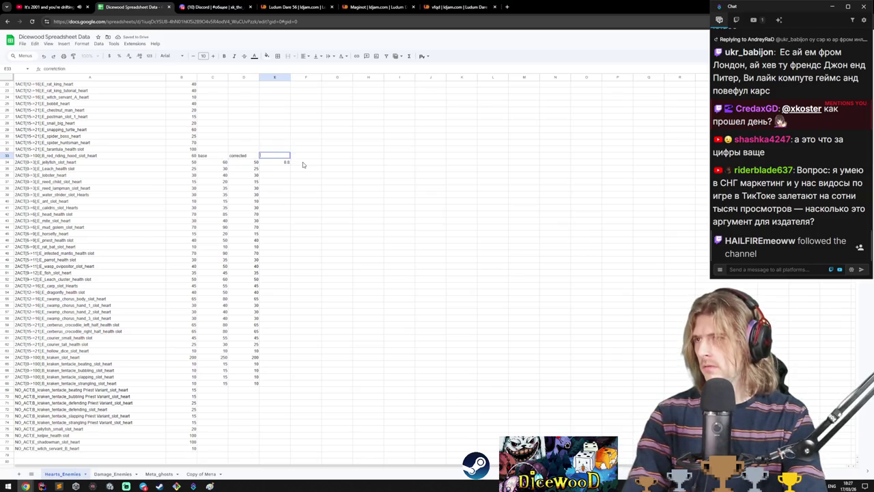
pyautogui.write(' %')
pyautogui.press('Return')
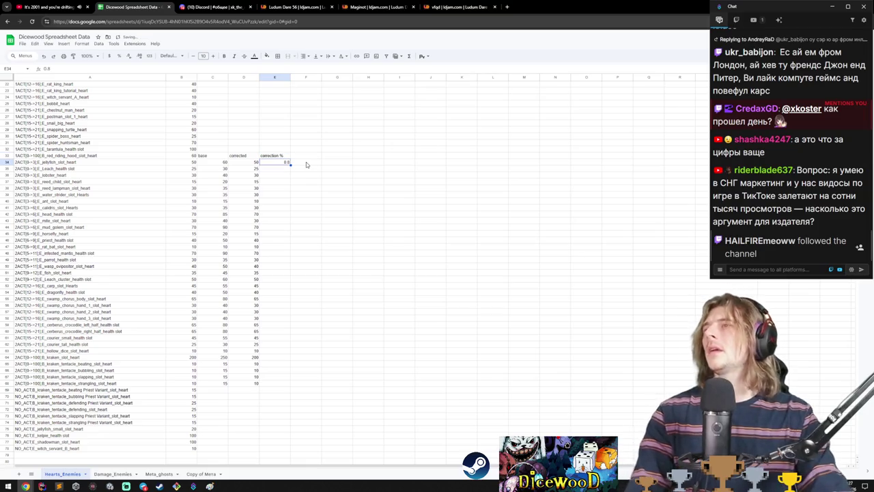
# - Change the E34 correction factor to 0.75 so column B's enemy hearts recalculate
pyautogui.moveTo(194, 162)
pyautogui.mouseDown()
pyautogui.moveTo(188, 423)
pyautogui.moveTo(195, 383)
pyautogui.mouseUp()
pyautogui.click(286, 163)
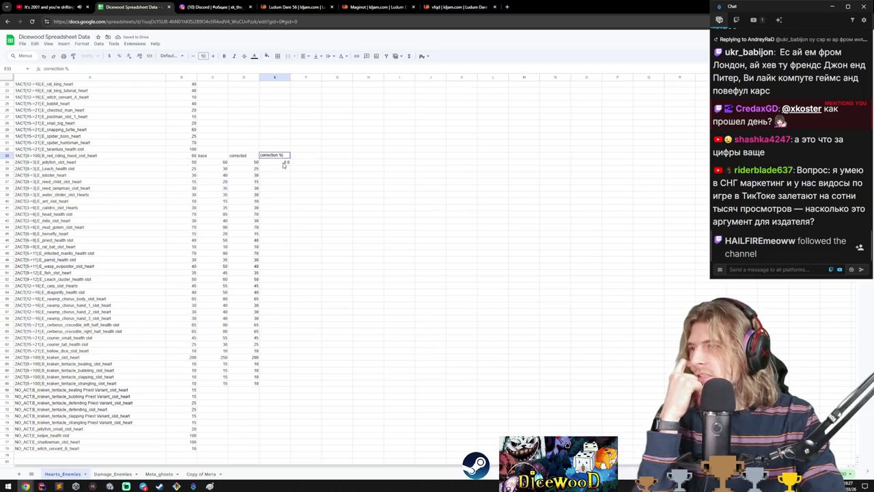
pyautogui.write('0.75')
pyautogui.press('Return')
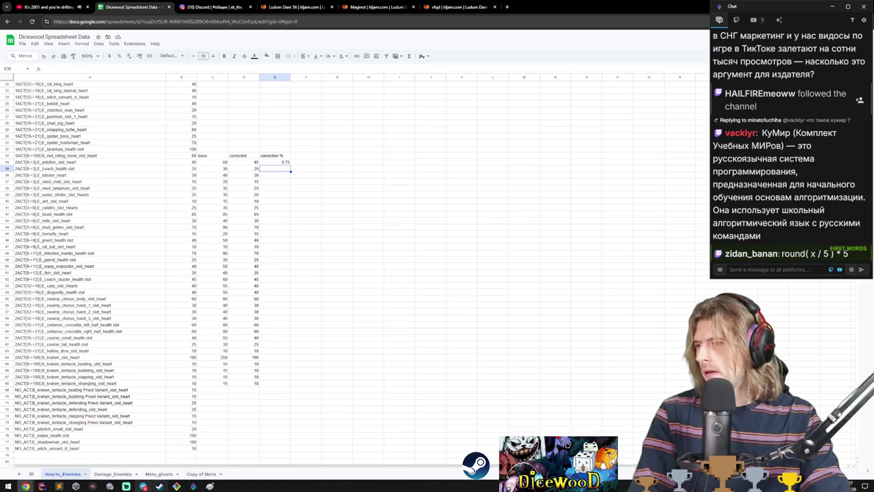
pyautogui.click(109, 486)
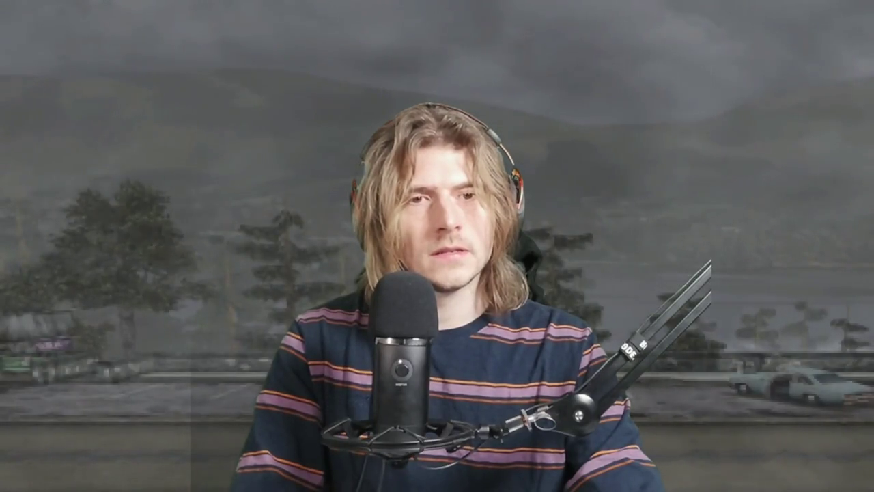
# - Restore the Unity editor layout and re-dock the GoogleSheetsDataComponent details view
pyautogui.hotkey('shift', 'space')
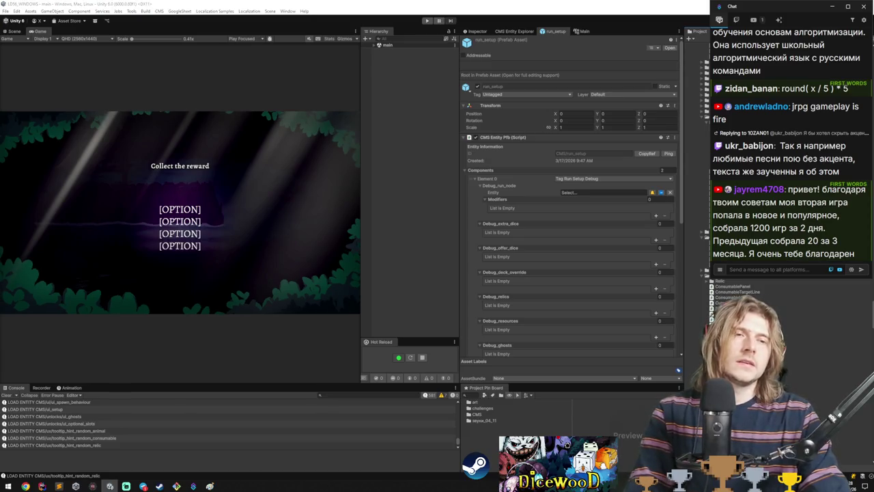
pyautogui.hotkey('alt', 'Tab')
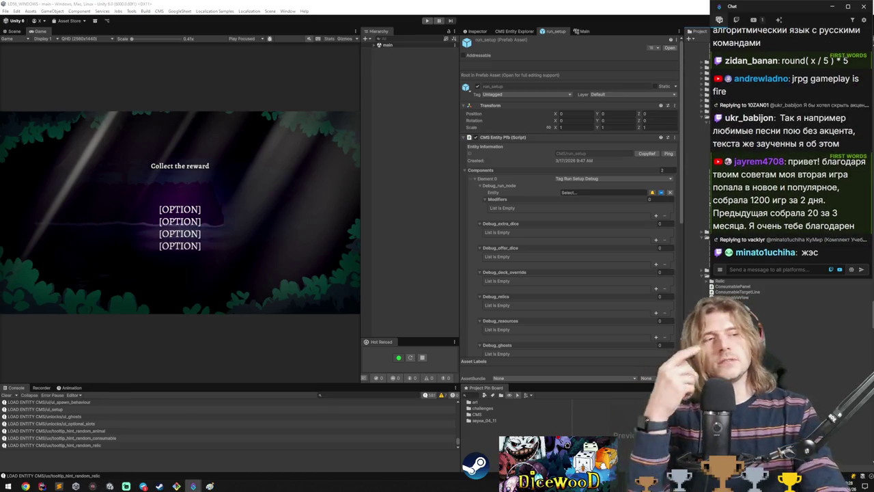
pyautogui.hotkey('alt', 'Tab')
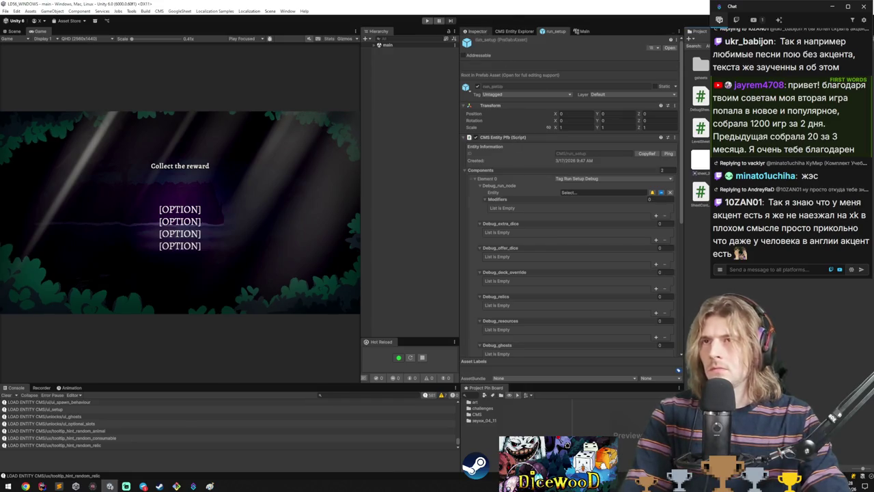
pyautogui.click(484, 31)
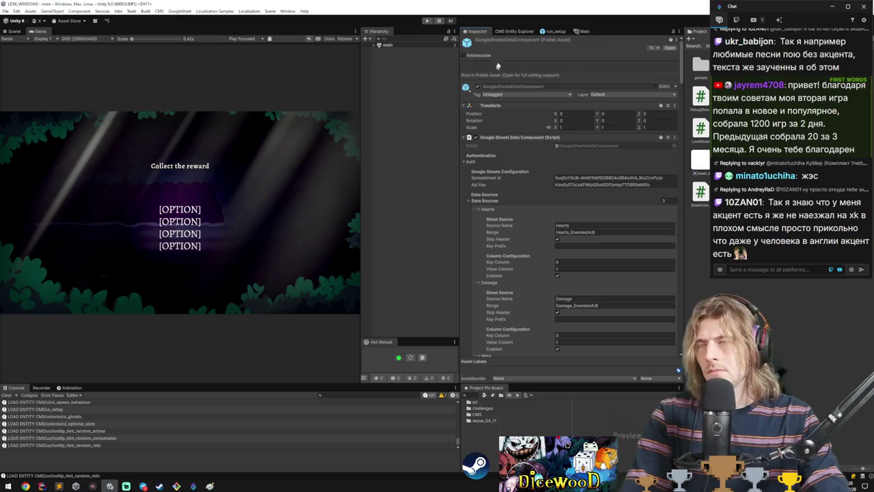
pyautogui.middleClick(478, 30)
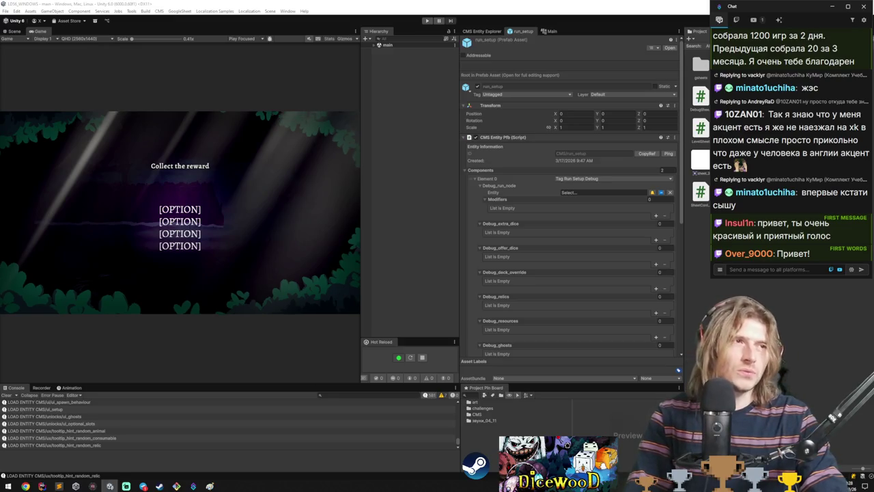
pyautogui.moveTo(614, 43); pyautogui.dragTo(471, 30)
# - Fetch data through the GoogleSheet menu, loading 283 key-value pairs from 3 sources
pyautogui.rightClick(502, 139)
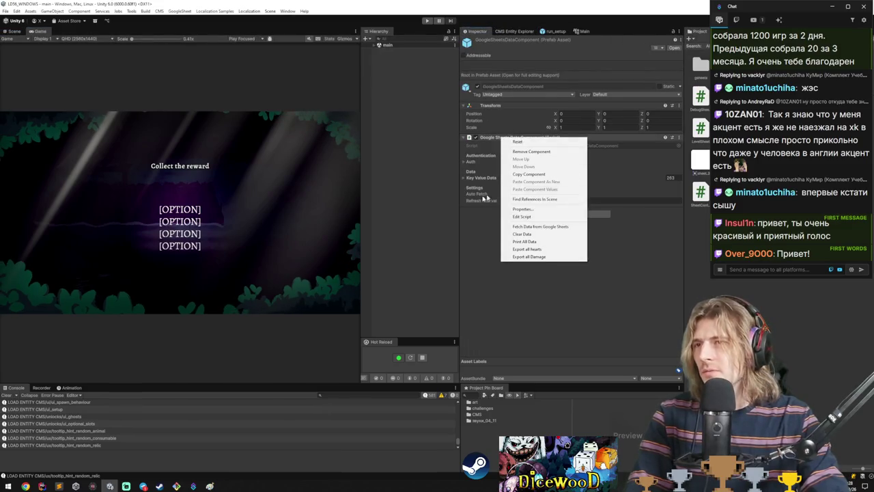
pyautogui.click(539, 306)
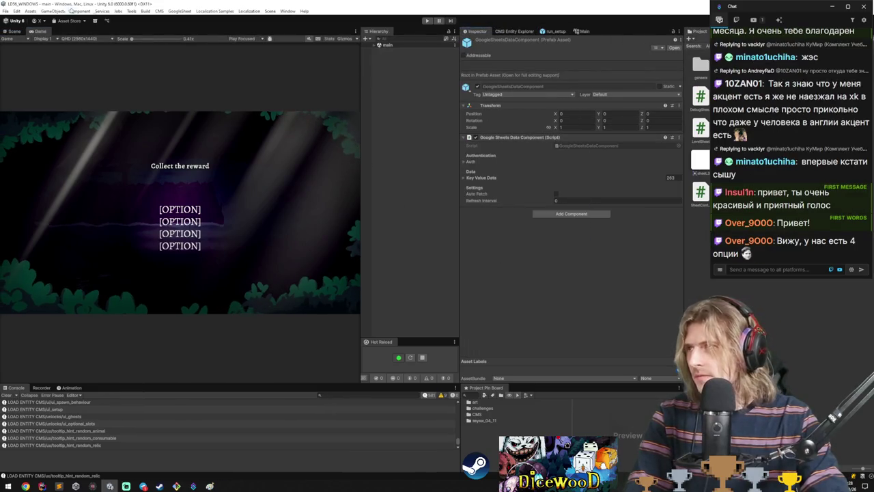
pyautogui.click(179, 11)
pyautogui.click(183, 21)
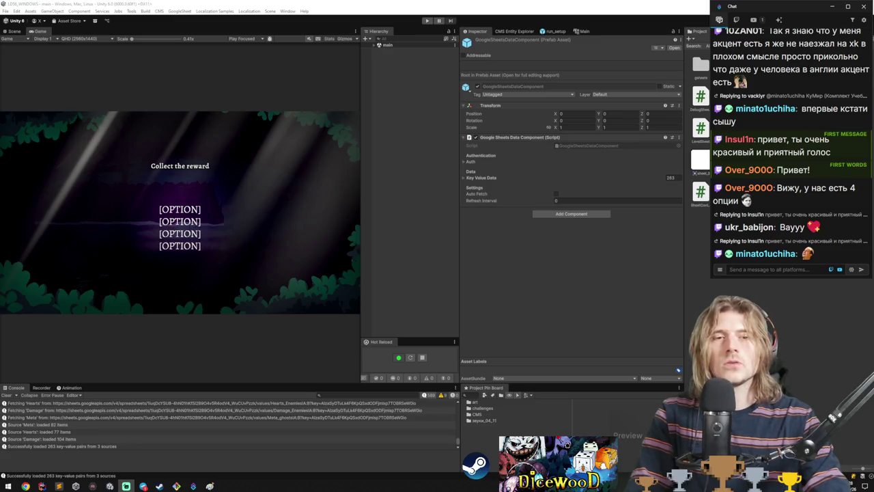
pyautogui.moveTo(25, 486)
pyautogui.click(102, 441)
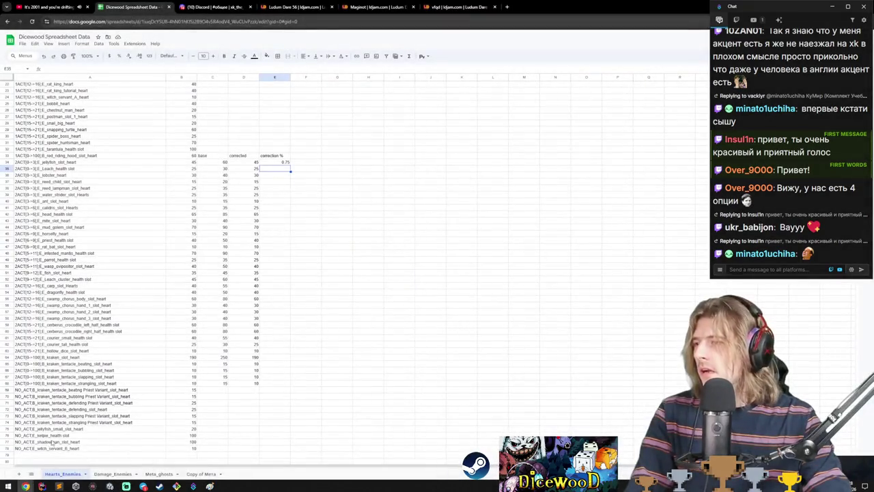
# - On the Damage_Enemies sheet, inspect the act 2 penalty values in B50:B62
pyautogui.click(103, 474)
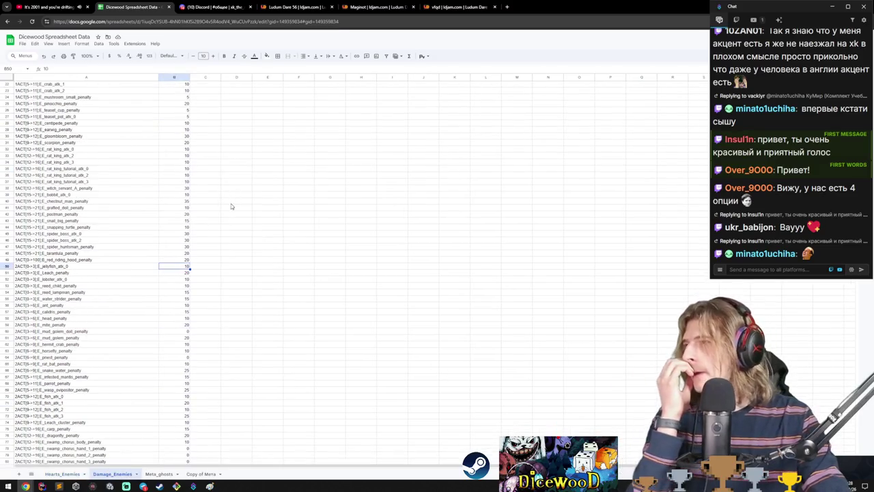
pyautogui.click(186, 156)
pyautogui.click(186, 143)
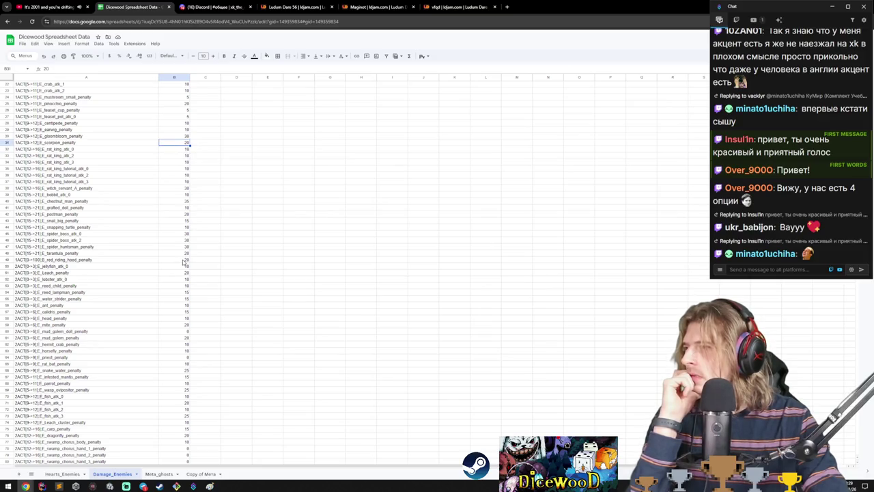
pyautogui.moveTo(184, 266)
pyautogui.mouseDown()
pyautogui.moveTo(184, 437)
pyautogui.moveTo(181, 335)
pyautogui.moveTo(182, 390)
pyautogui.moveTo(180, 347)
pyautogui.mouseUp()
pyautogui.scroll(-2, 186, 366)
pyautogui.scroll(-2, 185, 410)
pyautogui.scroll(2, 179, 393)
pyautogui.scroll(3, 182, 390)
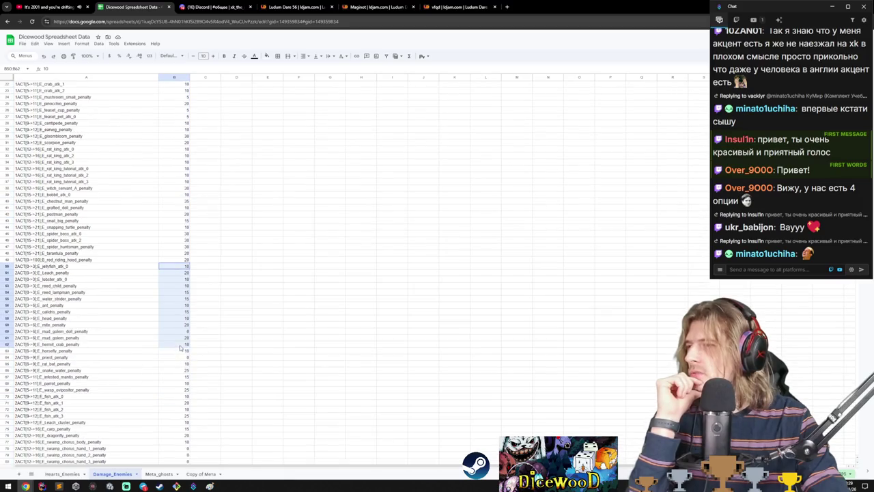
pyautogui.click(236, 339)
# - Clear Unity's Console, then stage GoogleSheetsDataComponent.prefab in Rider's Commit panel and begin a message
pyautogui.click(109, 486)
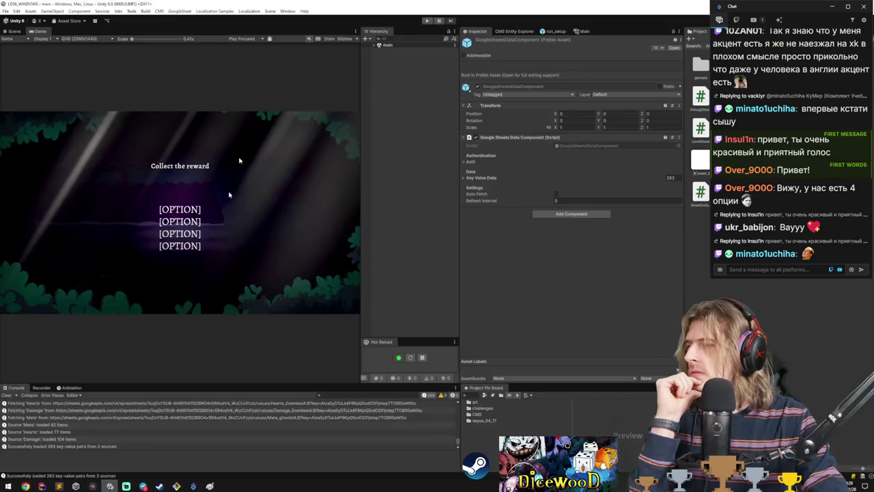
pyautogui.click(5, 394)
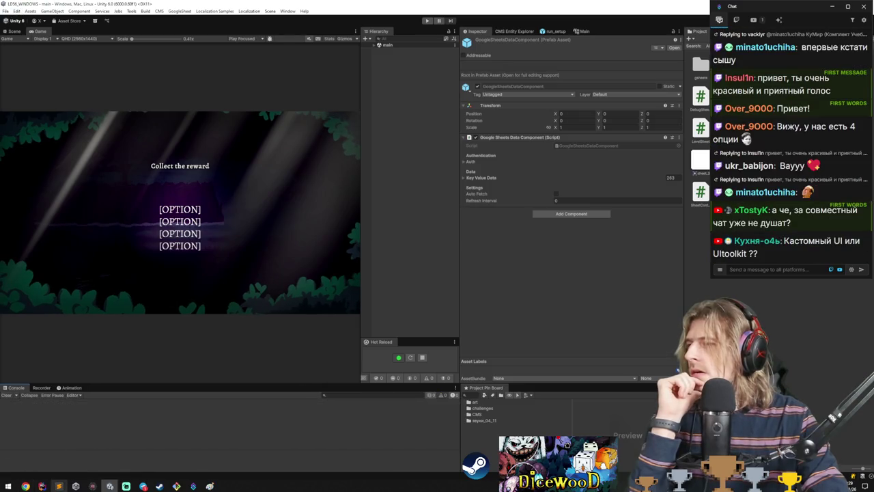
pyautogui.click(41, 485)
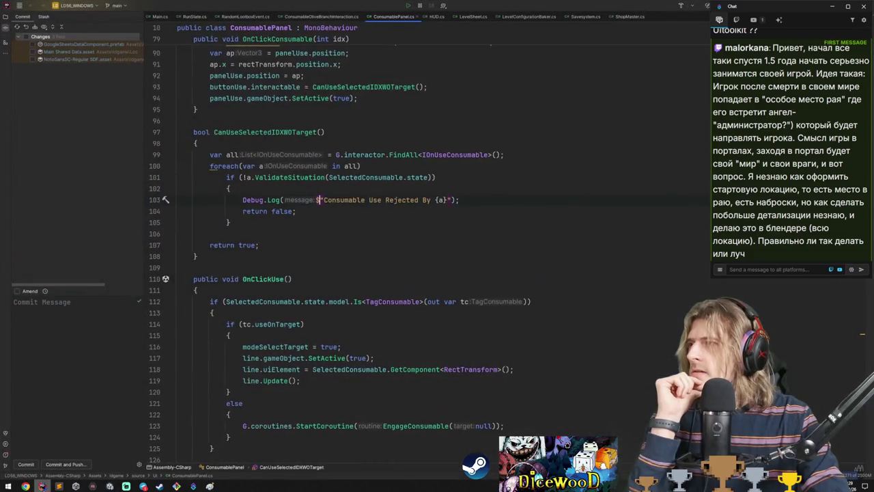
pyautogui.click(82, 37)
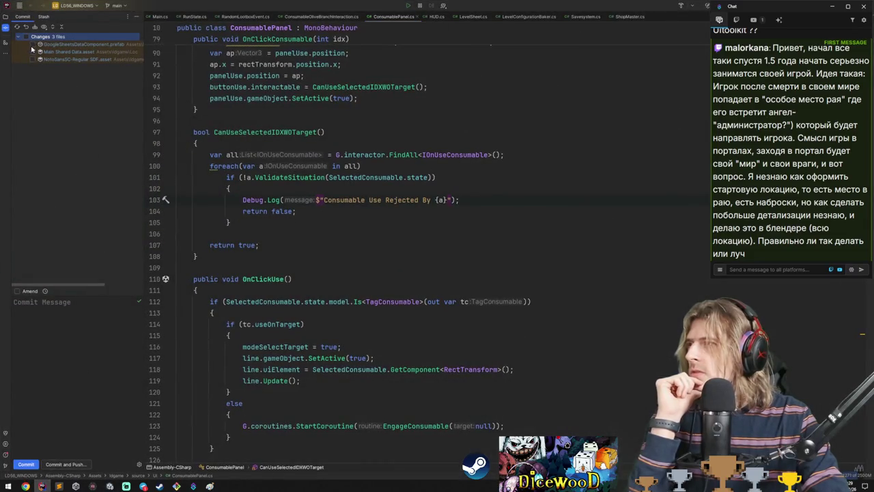
pyautogui.click(31, 45)
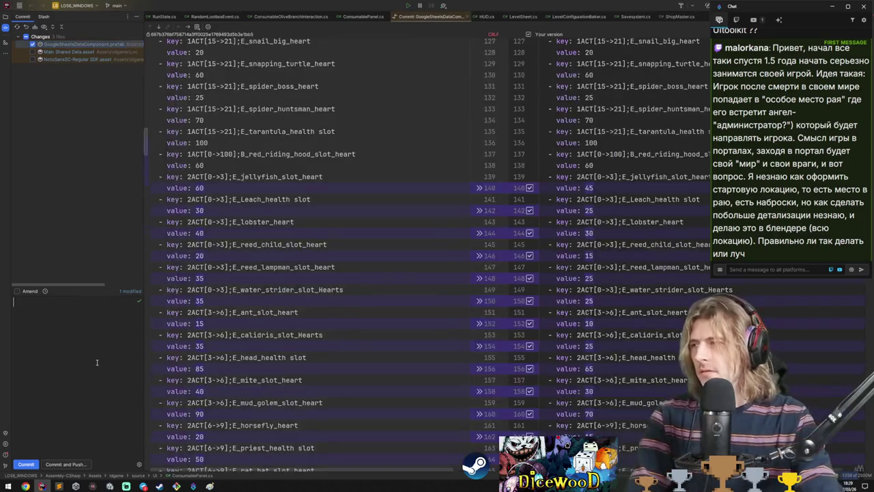
pyautogui.write('fix: act2 ba')
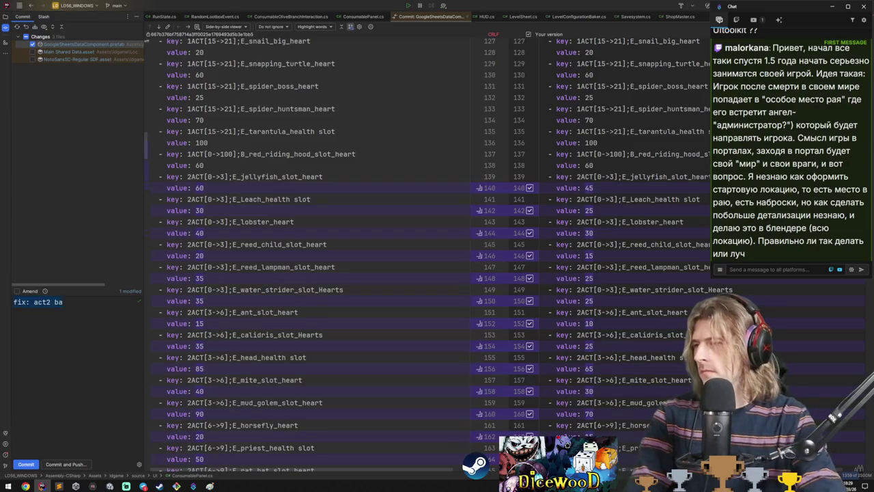
pyautogui.hotkey('alt', 'Tab')
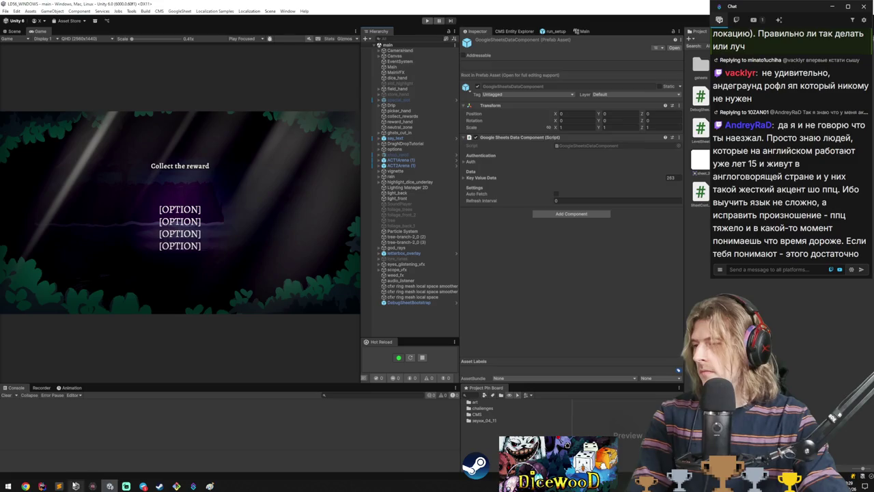
# - Build and run the Windows profile into a new Builds folder named windows_build_17_mar_26
pyautogui.click(6, 11)
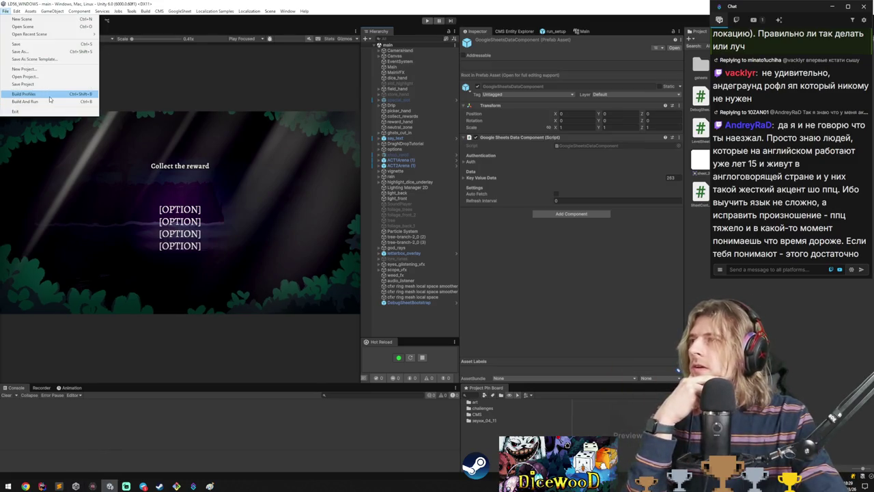
pyautogui.click(28, 97)
pyautogui.click(421, 131)
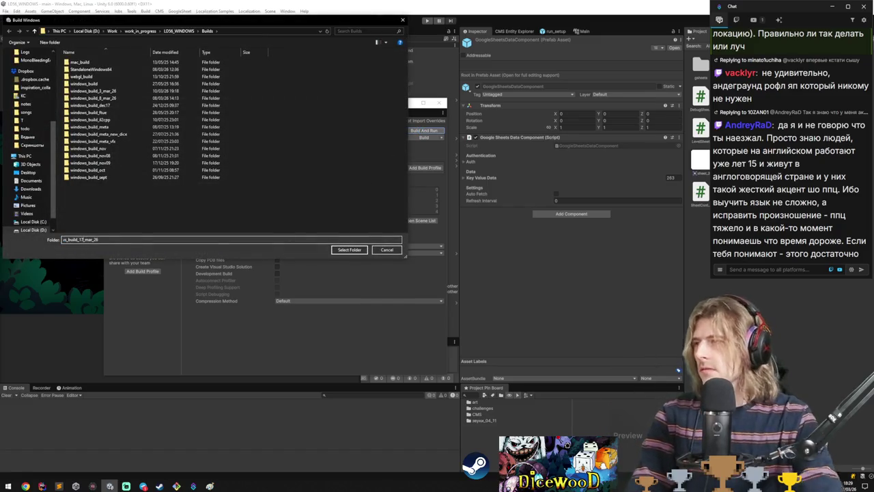
pyautogui.hotkey('ctrl', 'a')
pyautogui.hotkey('ctrl', 'c')
pyautogui.click(163, 219)
pyautogui.hotkey('ctrl', 'shift', 'n')
pyautogui.hotkey('ctrl', 'v')
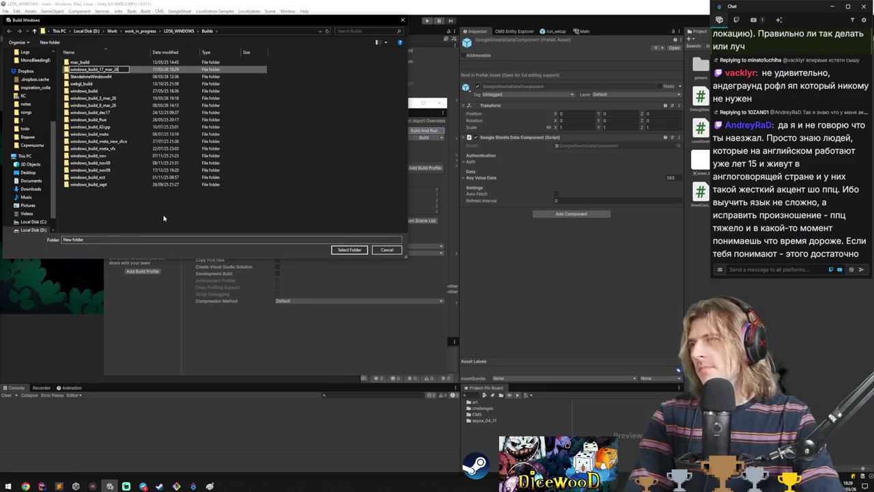
pyautogui.press('Return')
pyautogui.click(362, 251)
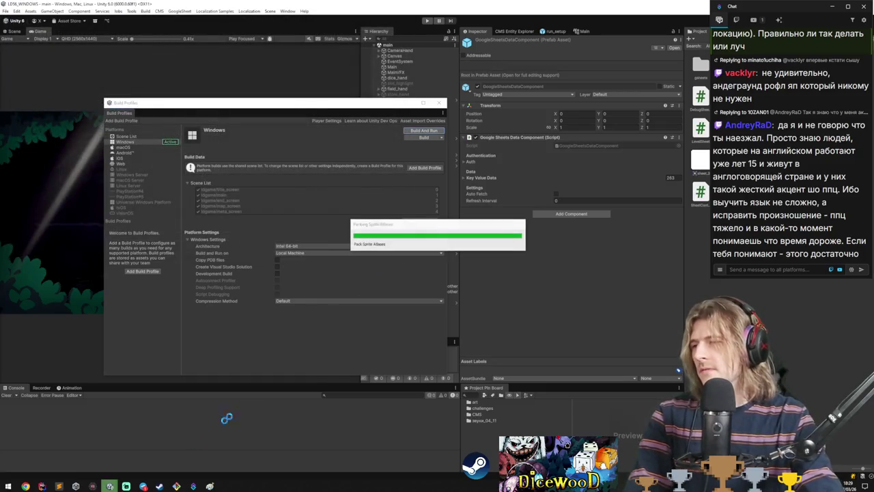
# - Launch File Explorer from the Start menu while the build compiles and packages assets
pyautogui.click(8, 485)
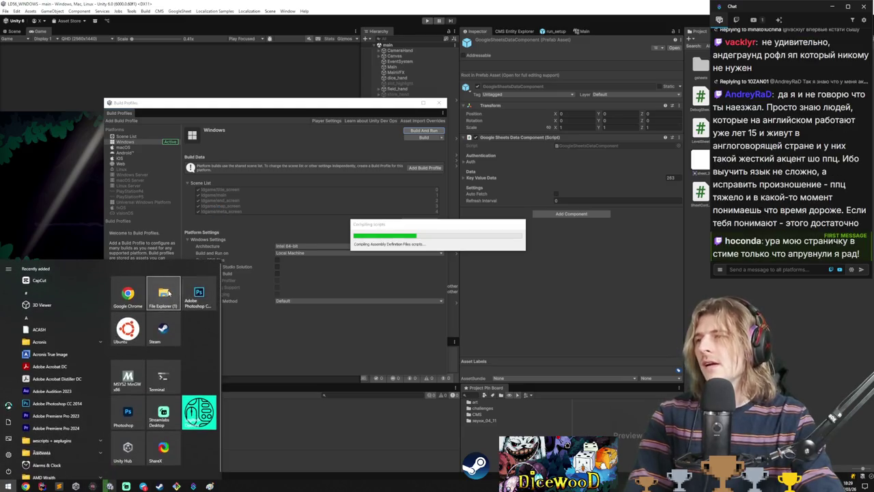
pyautogui.click(163, 293)
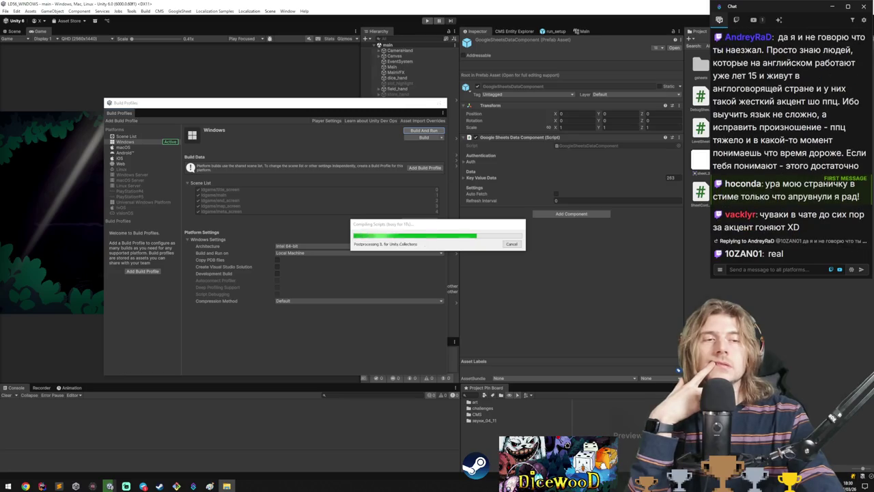
pyautogui.scroll(3, 788, 160)
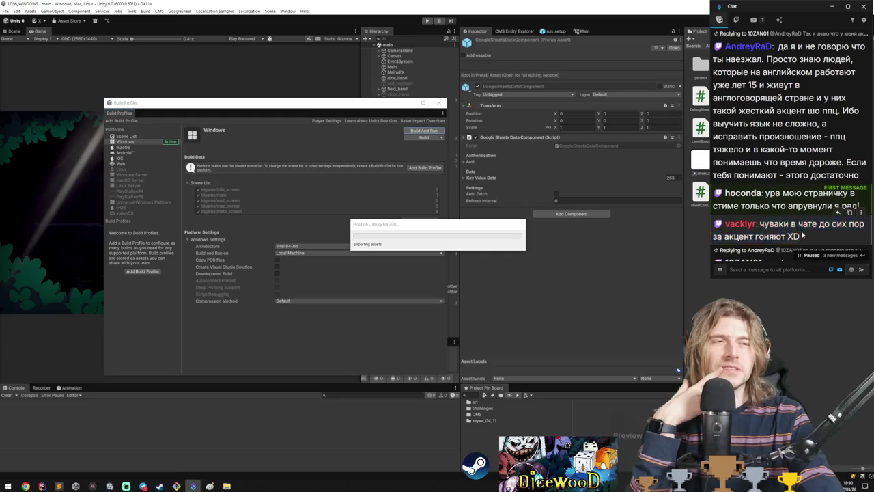
pyautogui.scroll(3, 802, 219)
pyautogui.scroll(5, 801, 199)
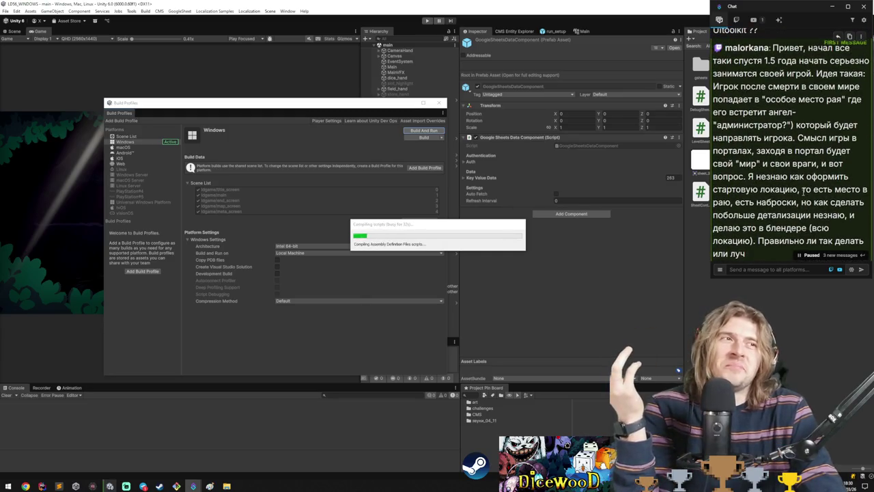
pyautogui.scroll(2, 804, 184)
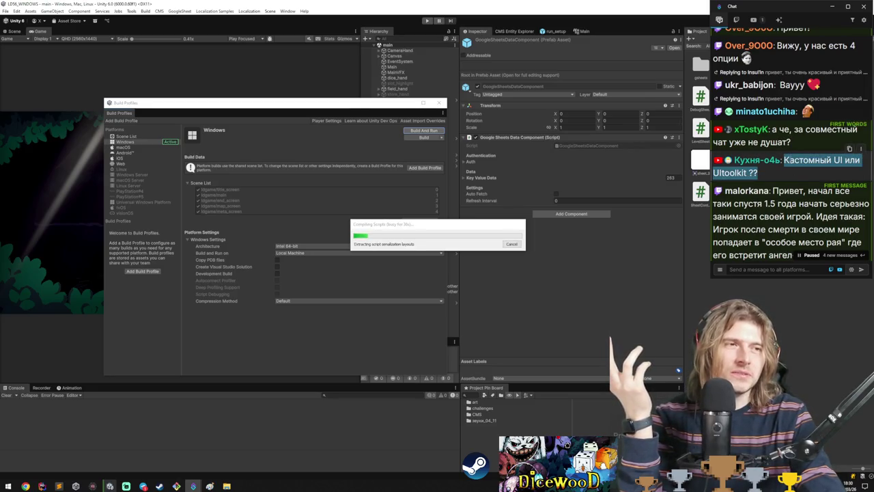
pyautogui.moveTo(785, 159)
pyautogui.mouseDown()
pyautogui.moveTo(861, 161)
pyautogui.moveTo(846, 161)
pyautogui.mouseUp()
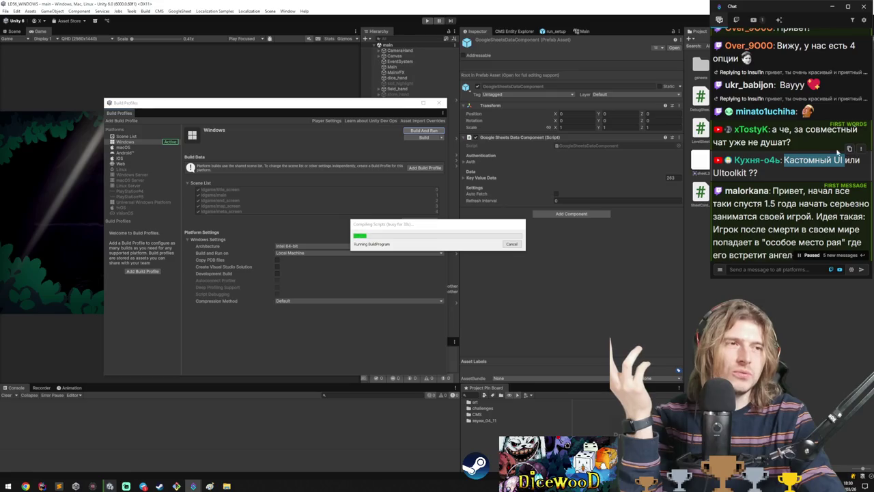
pyautogui.click(788, 141)
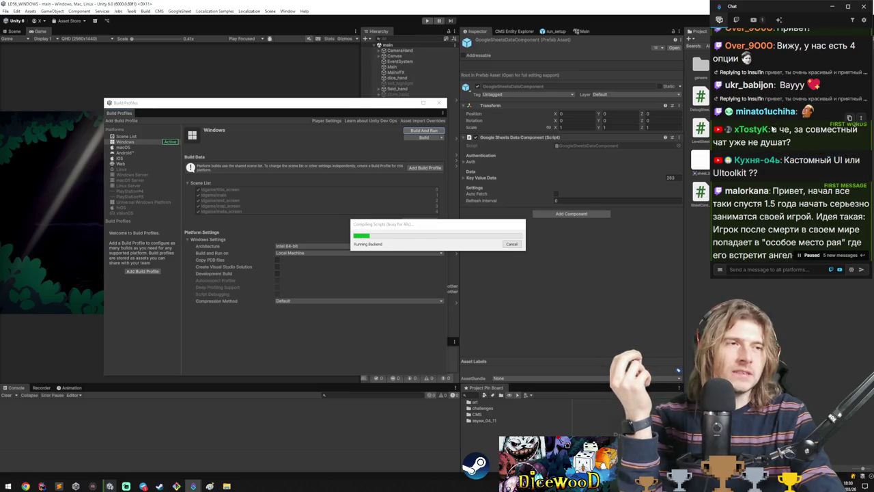
pyautogui.moveTo(773, 129); pyautogui.dragTo(795, 142)
pyautogui.click(796, 142)
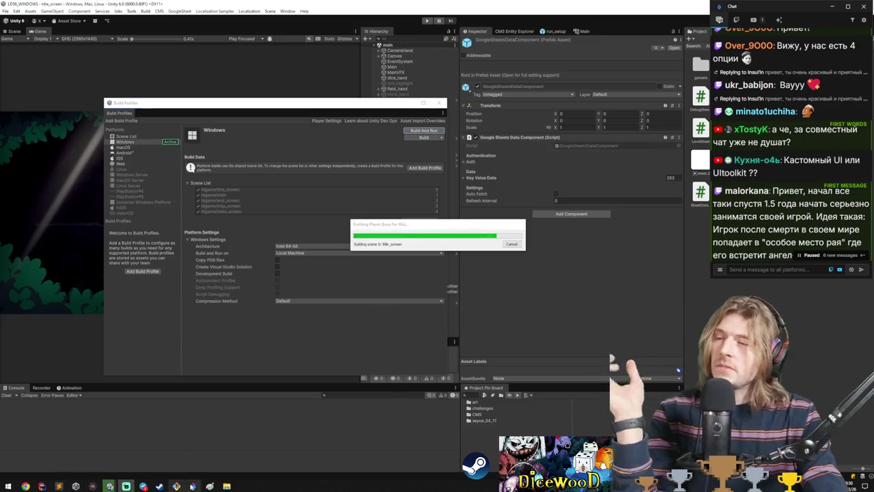
pyautogui.moveTo(210, 483)
pyautogui.scroll(2, 802, 118)
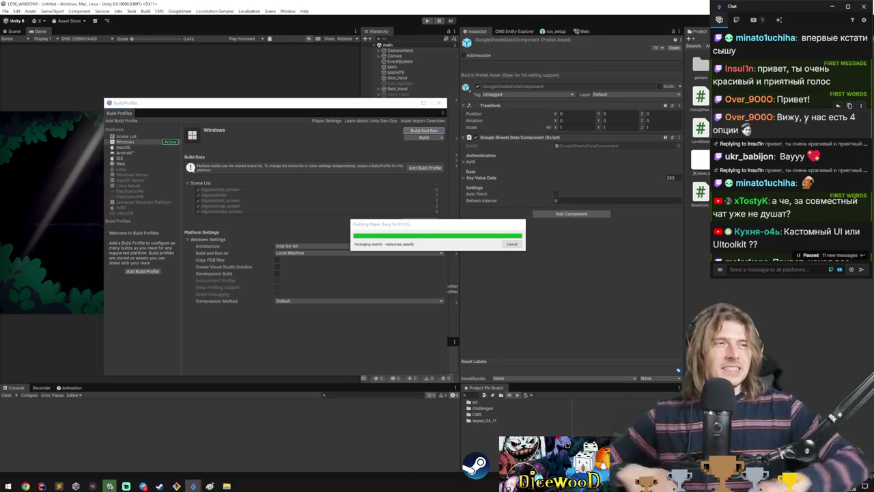
# - Bring the browser forward on the jackpot music video tab
pyautogui.moveTo(25, 486)
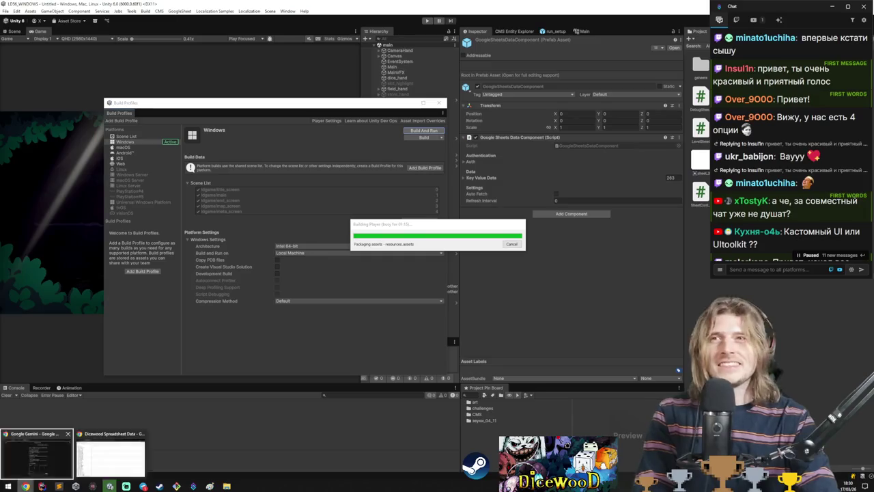
pyautogui.click(110, 456)
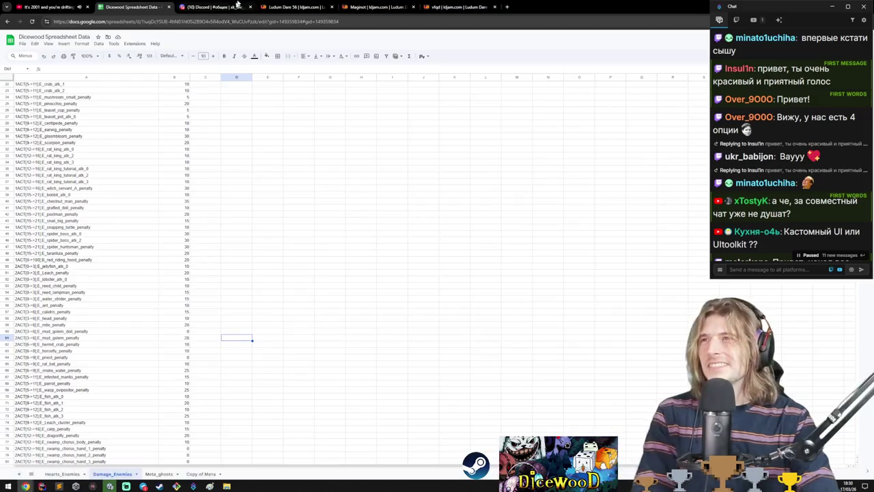
pyautogui.click(49, 7)
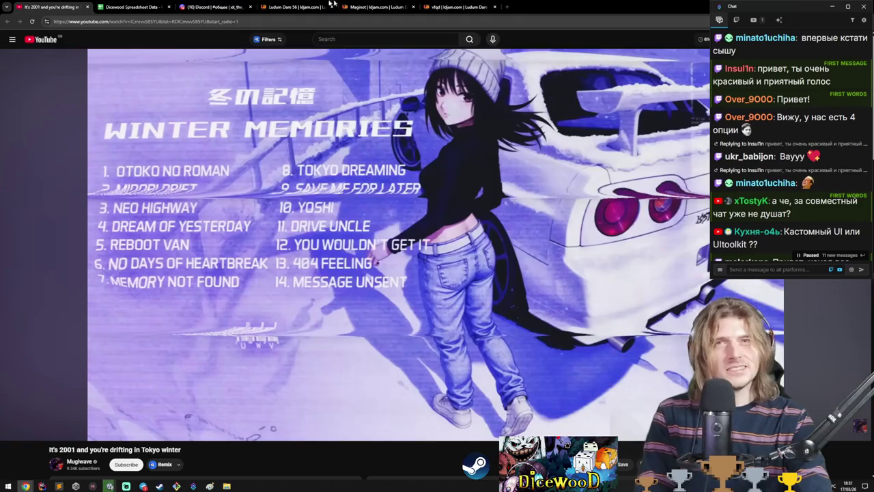
pyautogui.moveTo(332, 3); pyautogui.dragTo(372, 7)
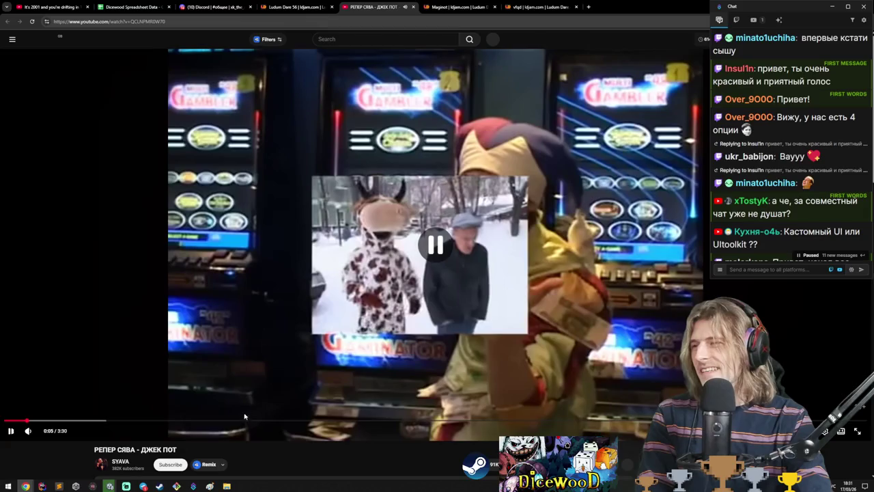
# - Scrub the music video to about 1:17, play it at 2x speed, then close it
pyautogui.moveTo(89, 422); pyautogui.dragTo(188, 421)
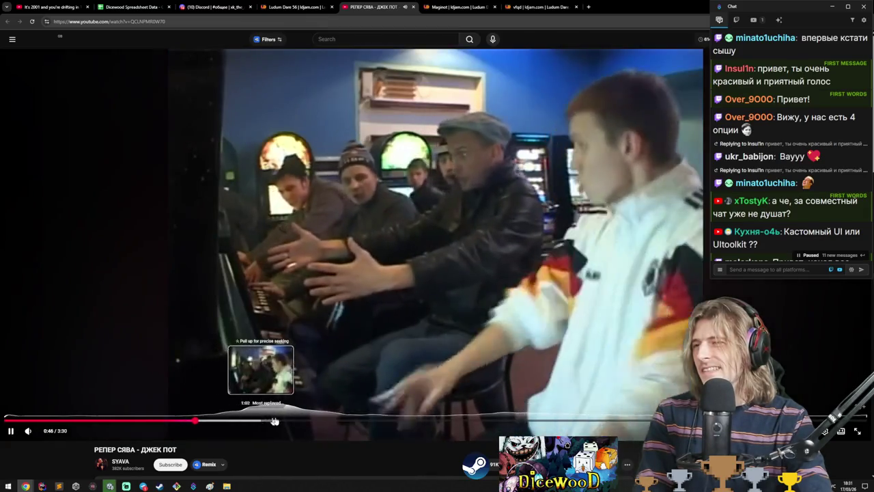
pyautogui.moveTo(329, 425)
pyautogui.mouseDown()
pyautogui.moveTo(84, 421)
pyautogui.moveTo(191, 420)
pyautogui.mouseUp()
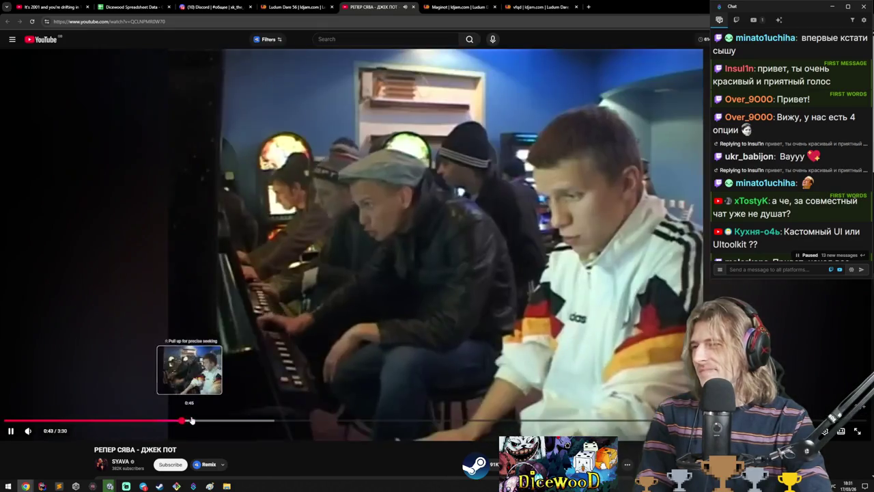
pyautogui.moveTo(259, 422); pyautogui.dragTo(341, 424)
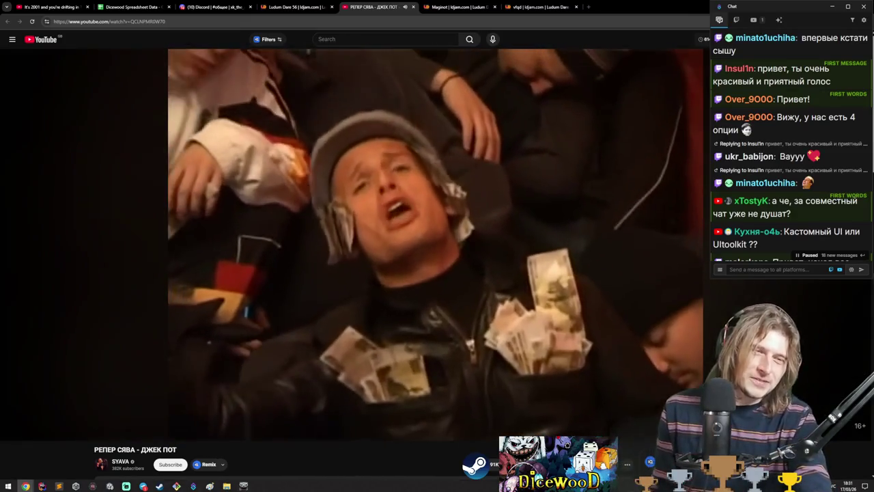
pyautogui.click(751, 254)
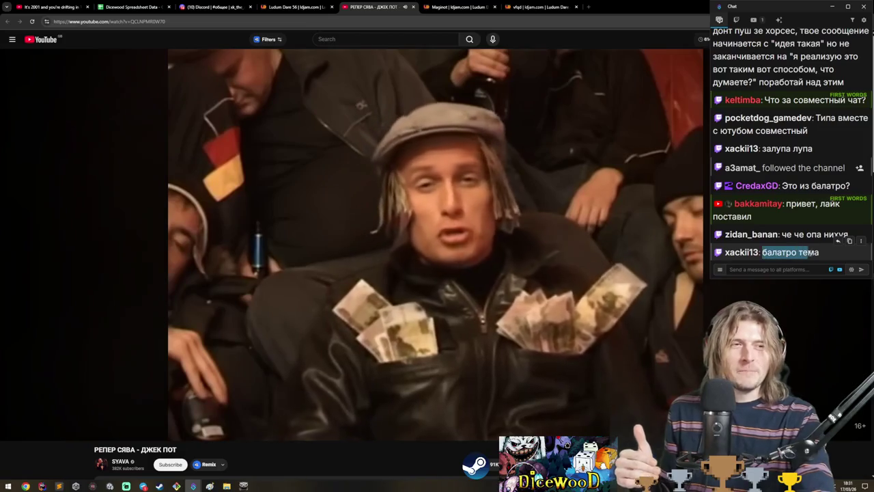
pyautogui.click(751, 179)
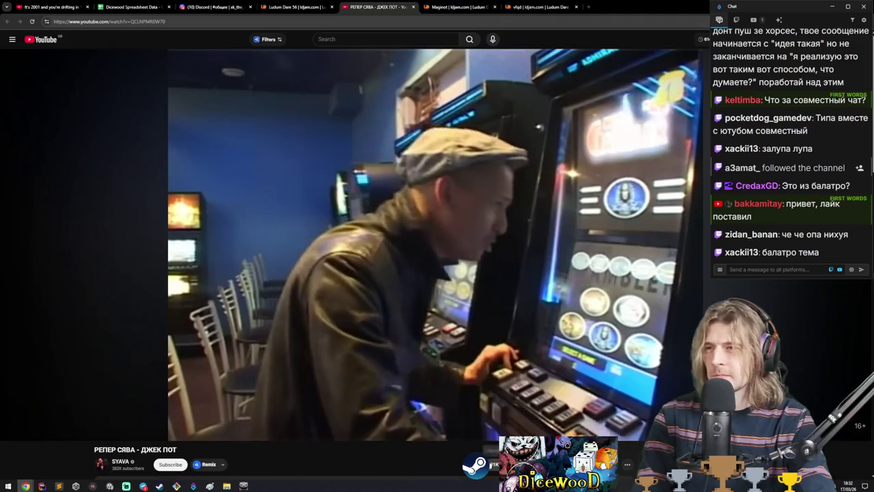
pyautogui.moveTo(468, 350); pyautogui.dragTo(455, 343)
pyautogui.middleClick(352, 6)
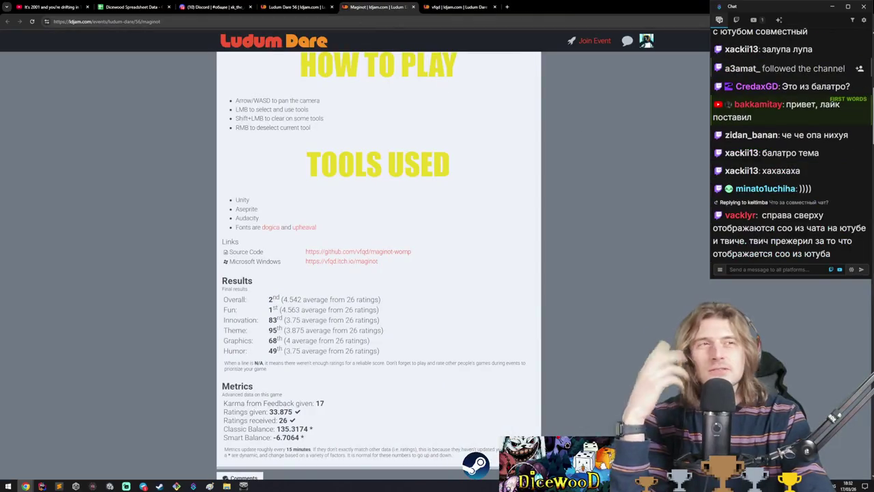
# - Close the remaining Ludum Dare pages and return to the Dicewood main menu
pyautogui.middleClick(271, 6)
pyautogui.middleClick(270, 5)
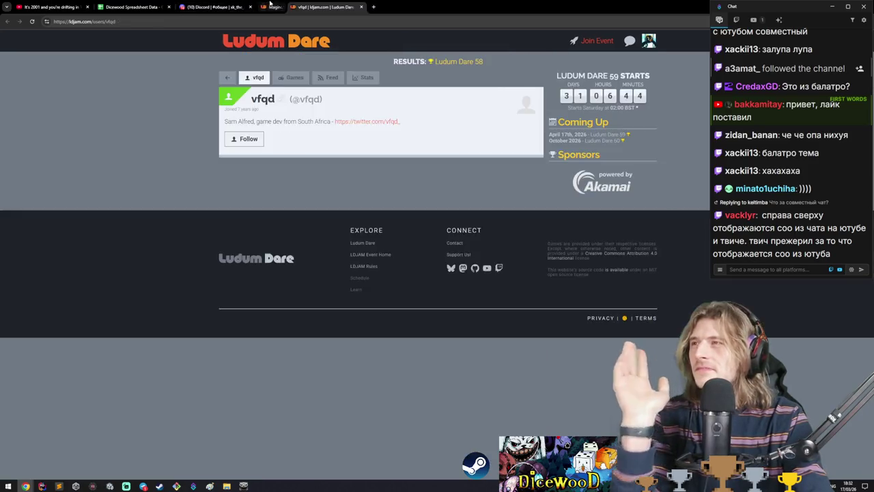
pyautogui.middleClick(270, 6)
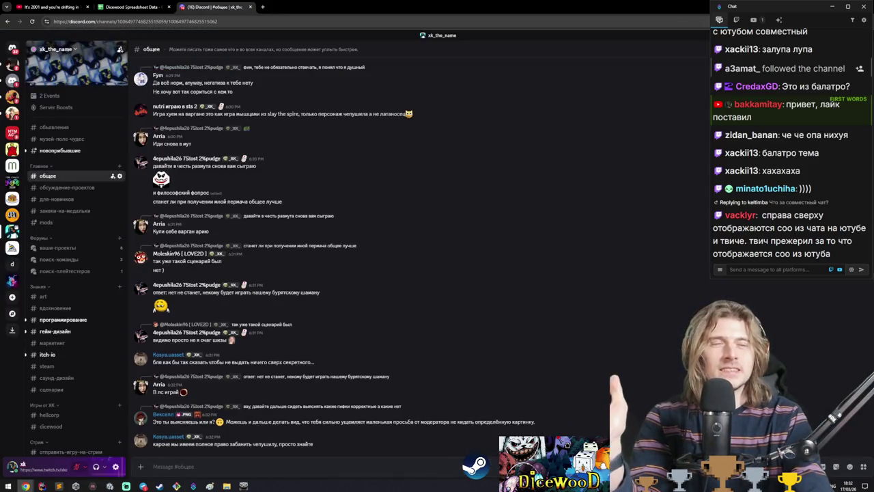
pyautogui.hotkey('alt', 'Tab')
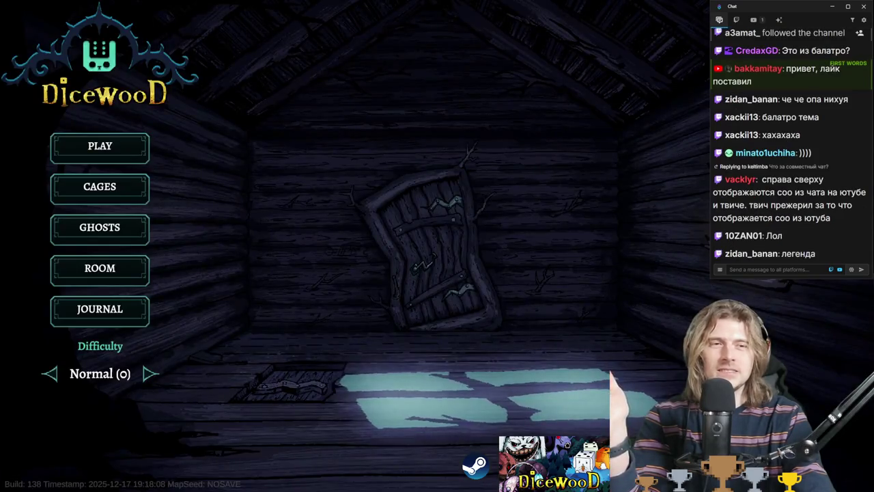
pyautogui.hotkey('alt', 'Tab')
pyautogui.hotkey('alt', 'Tab')
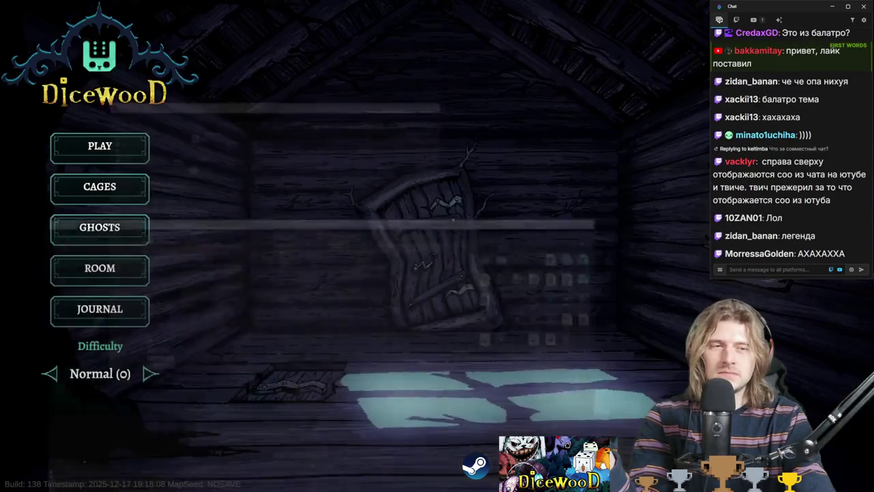
pyautogui.hotkey('alt', 'Tab')
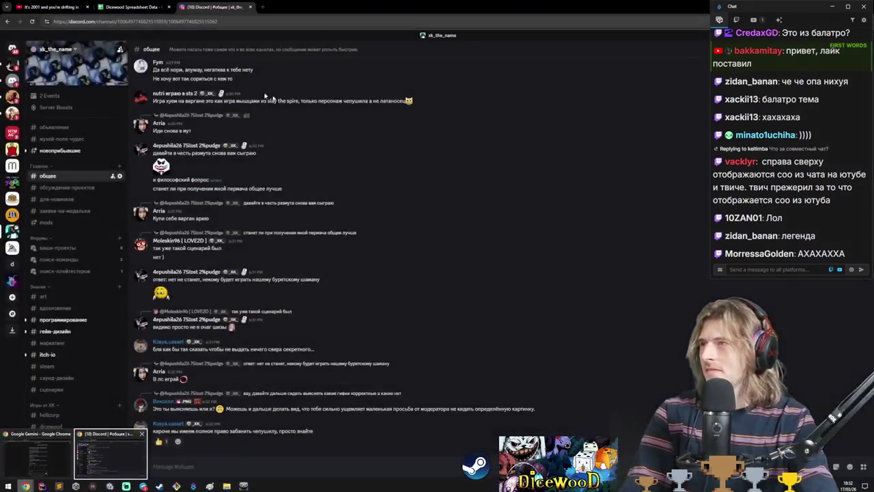
pyautogui.click(56, 5)
pyautogui.click(212, 7)
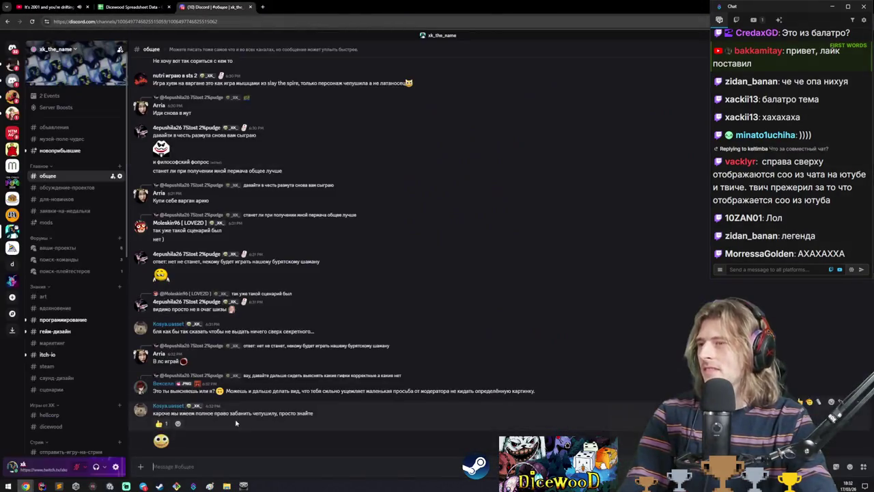
pyautogui.hotkey('alt', 'Tab')
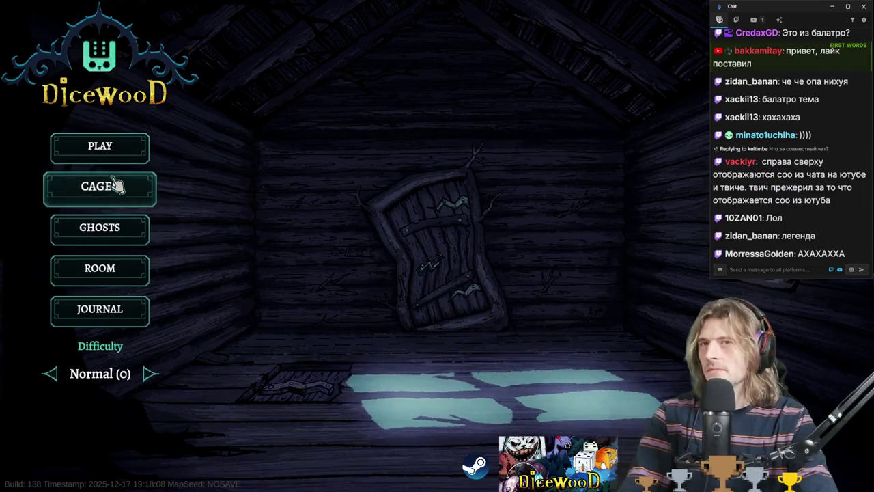
# - Visit the Cages room, then Ghosts, back to Cages, and start a new run
pyautogui.click(117, 185)
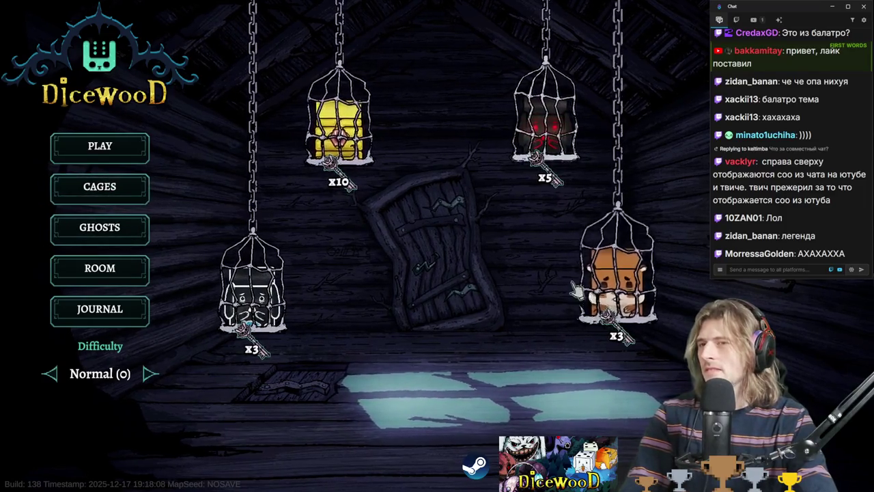
pyautogui.moveTo(634, 303)
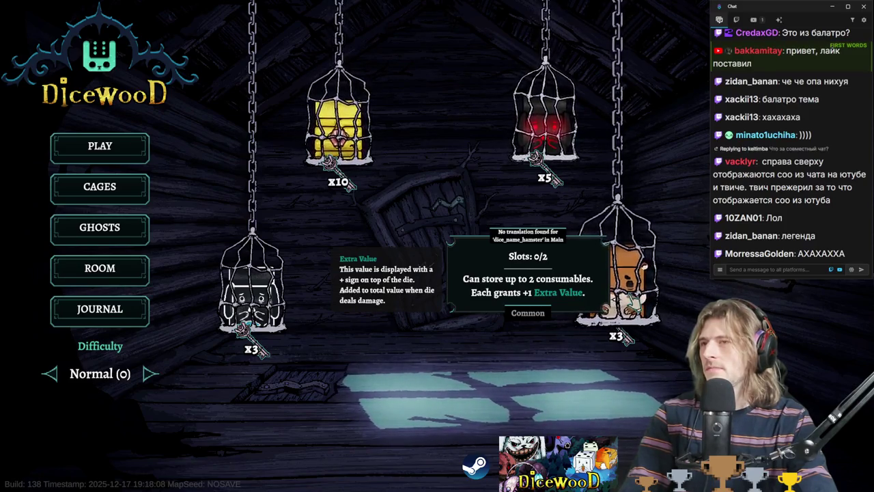
pyautogui.click(109, 230)
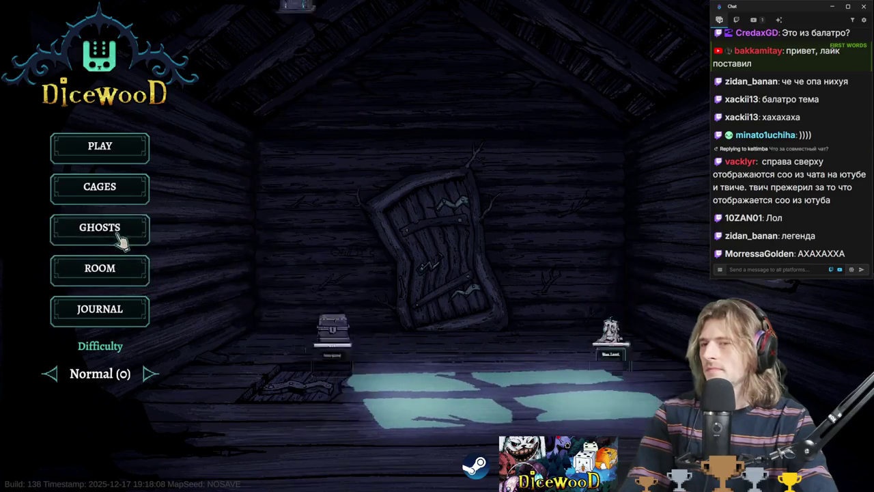
pyautogui.click(118, 193)
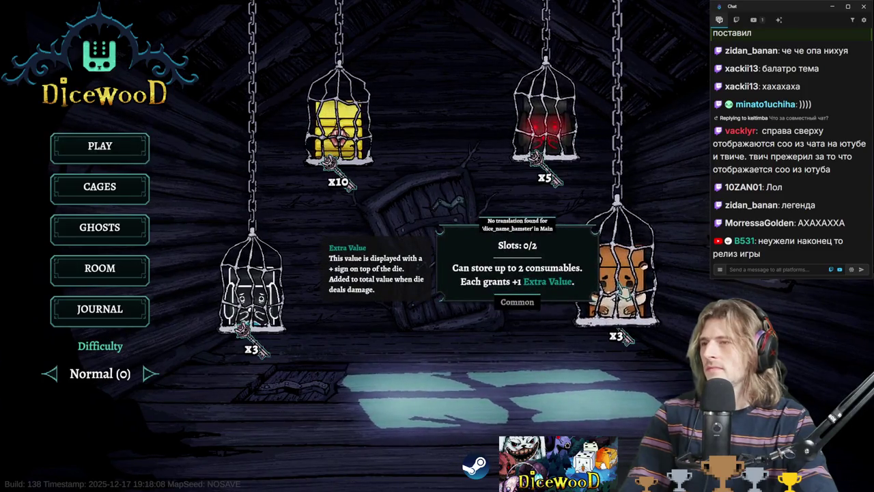
pyautogui.click(88, 152)
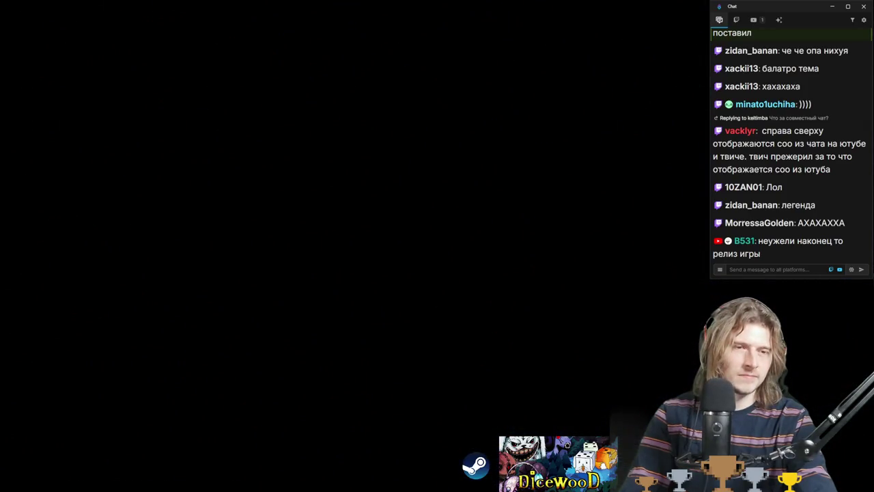
pyautogui.moveTo(790, 138)
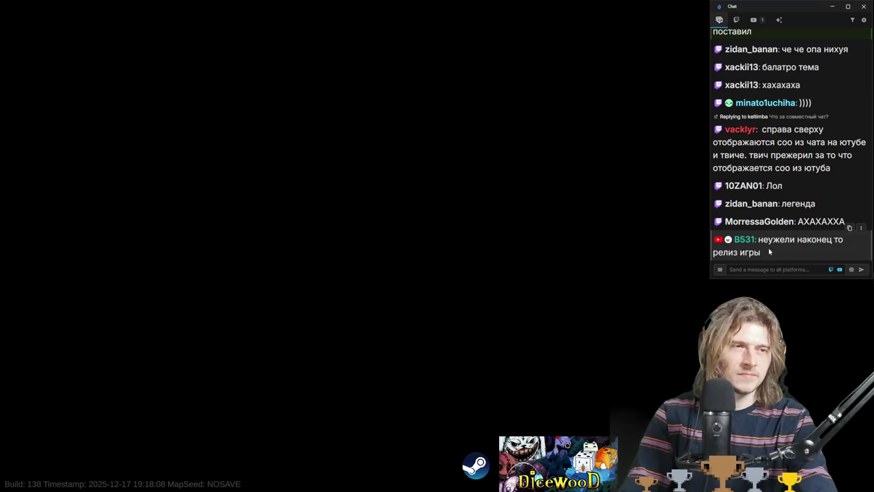
pyautogui.moveTo(760, 238); pyautogui.dragTo(767, 254)
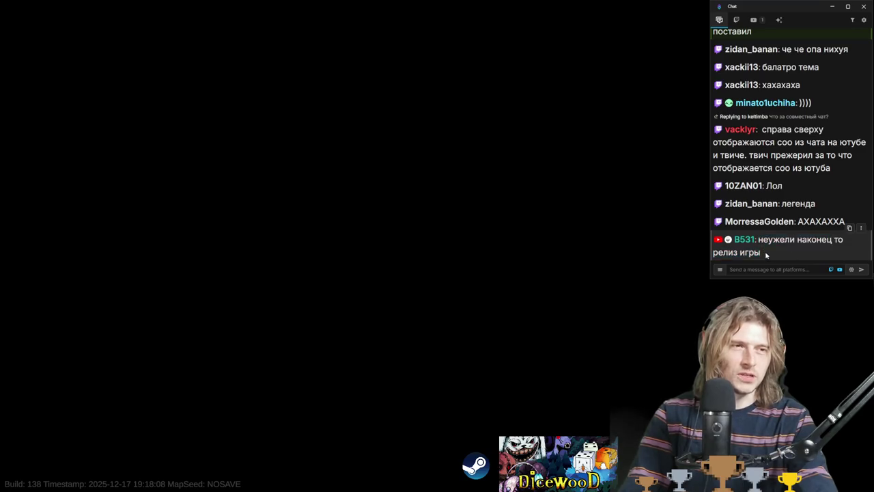
pyautogui.scroll(2, 762, 240)
pyautogui.scroll(2, 762, 241)
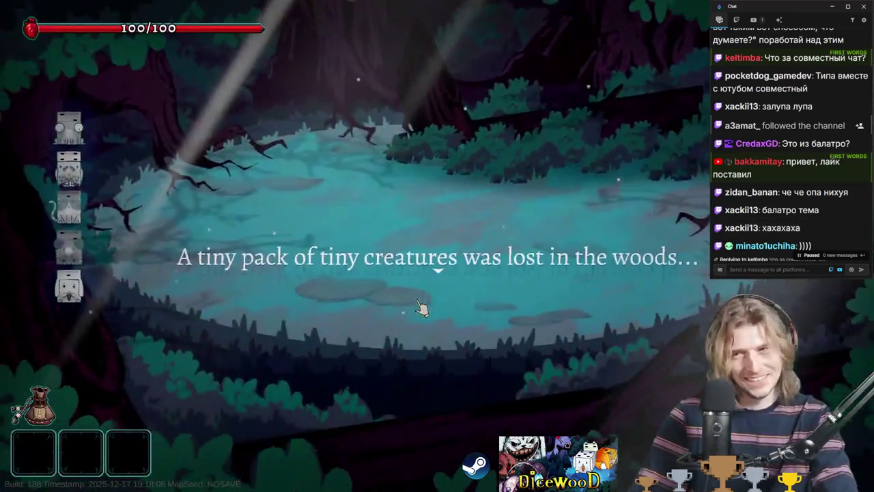
# - Skip the intro, pick the Woodpecker and Platypus dice plus the Dice Clover relic
pyautogui.click(422, 308)
pyautogui.click(422, 307)
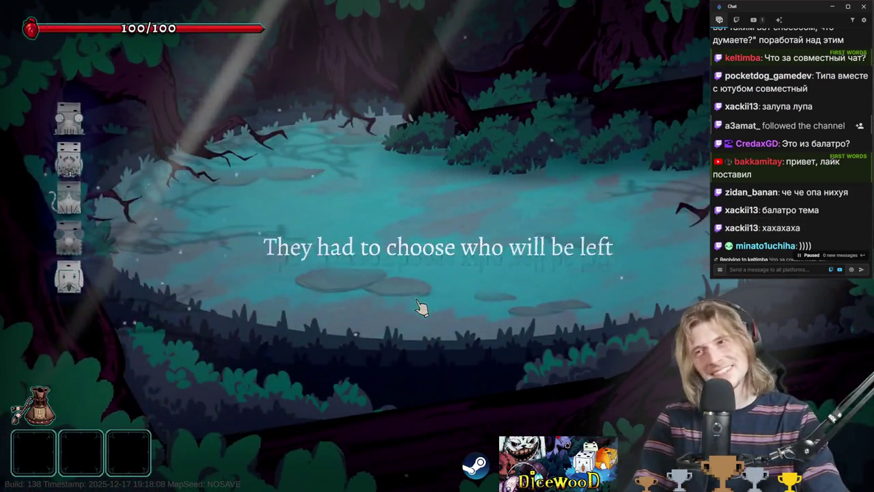
pyautogui.click(421, 307)
pyautogui.click(339, 218)
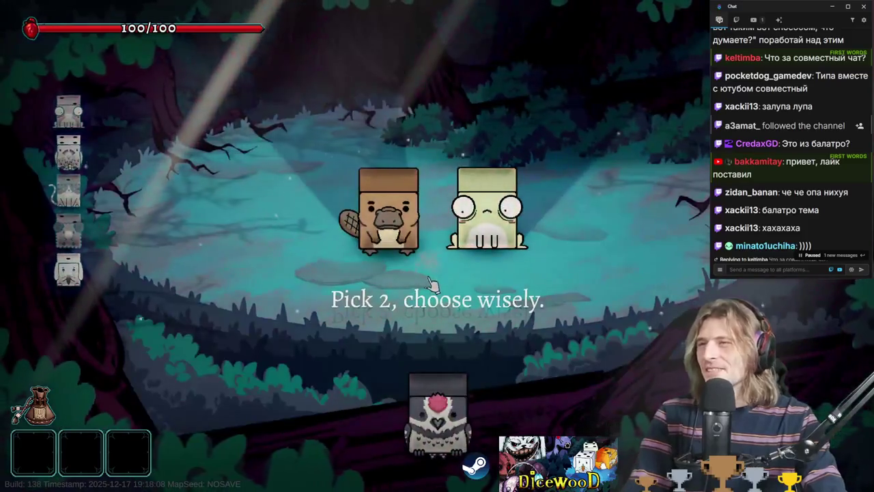
pyautogui.click(393, 249)
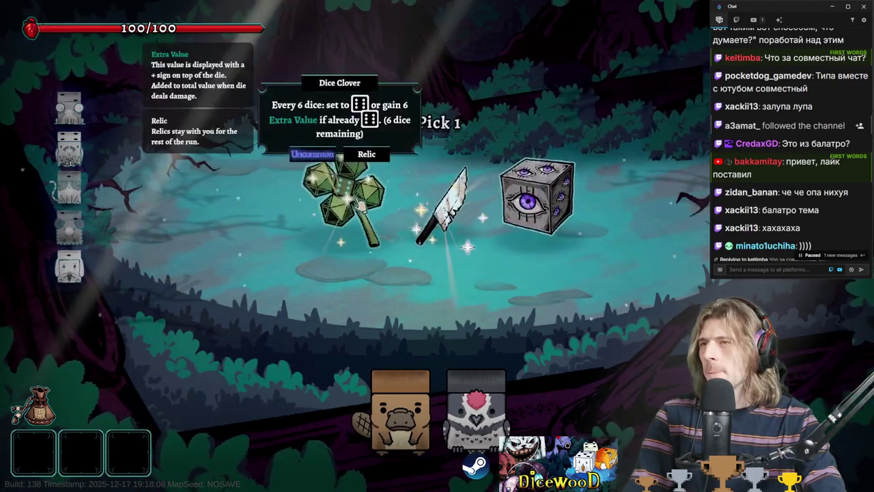
pyautogui.click(338, 218)
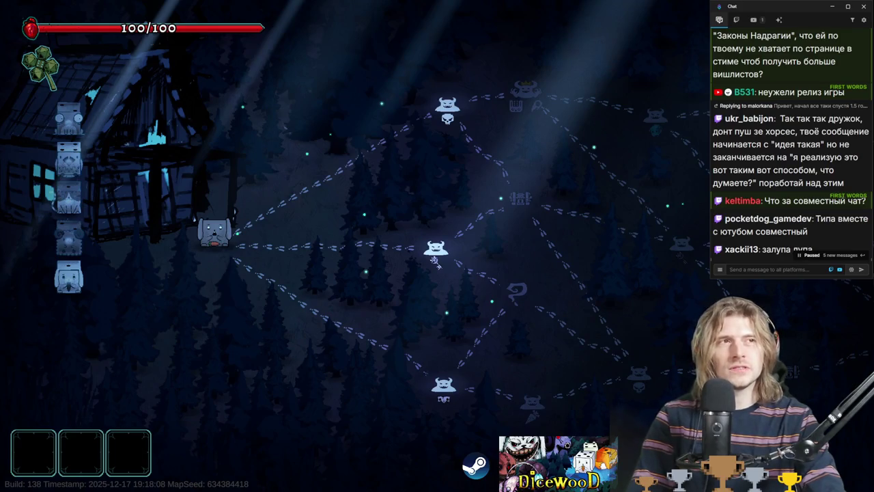
pyautogui.hotkey('alt', 'Tab')
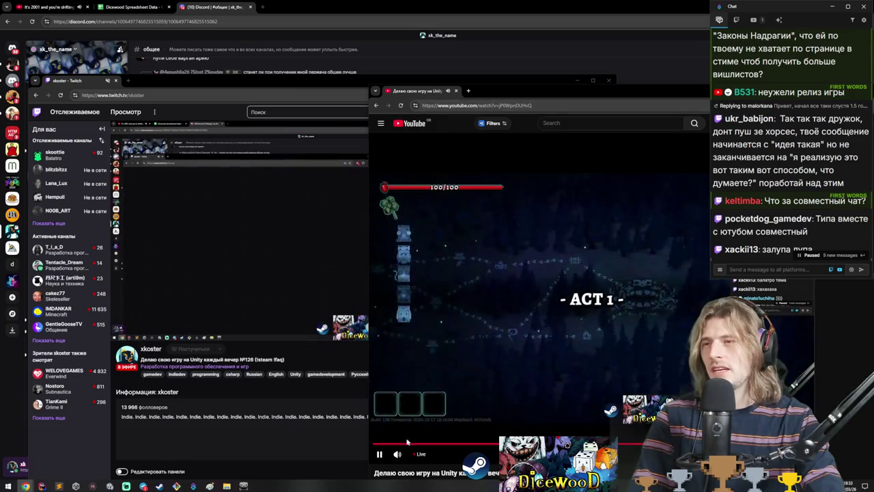
# - Move the YouTube window aside, close the Twitch and YouTube streams, and return to Dicewood's Act 1 map
pyautogui.moveTo(497, 90)
pyautogui.mouseDown()
pyautogui.moveTo(723, 82)
pyautogui.moveTo(597, 81)
pyautogui.moveTo(508, 58)
pyautogui.moveTo(519, 65)
pyautogui.mouseUp()
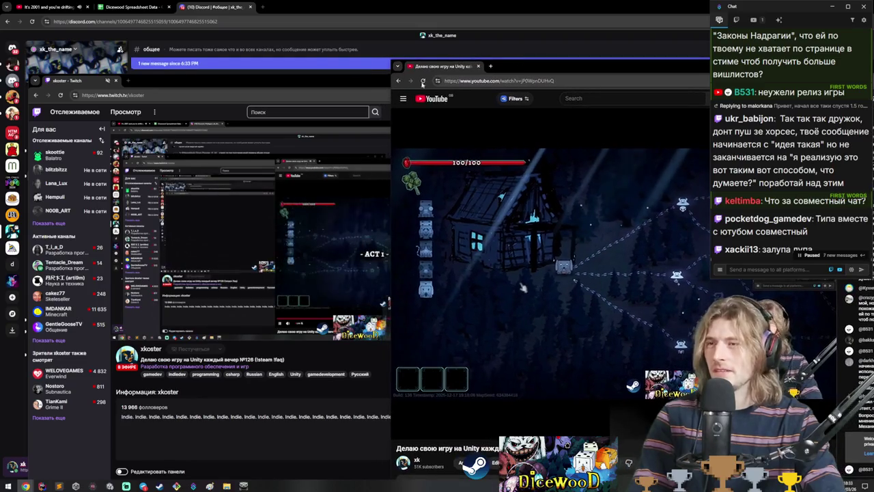
pyautogui.click(125, 484)
pyautogui.click(125, 484)
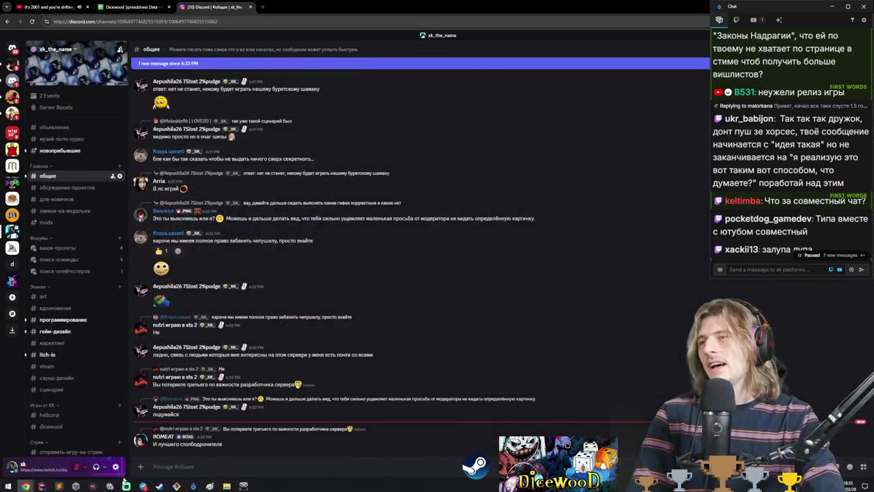
pyautogui.scroll(-5, 828, 128)
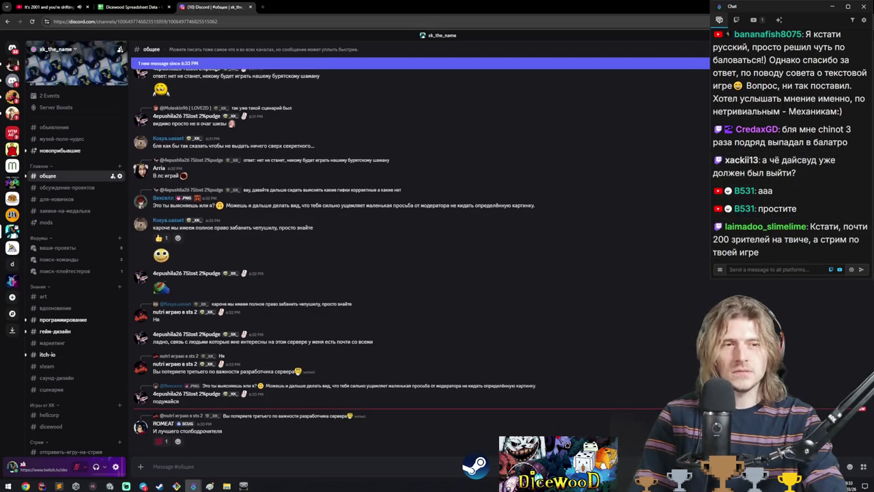
pyautogui.hotkey('alt', 'Tab')
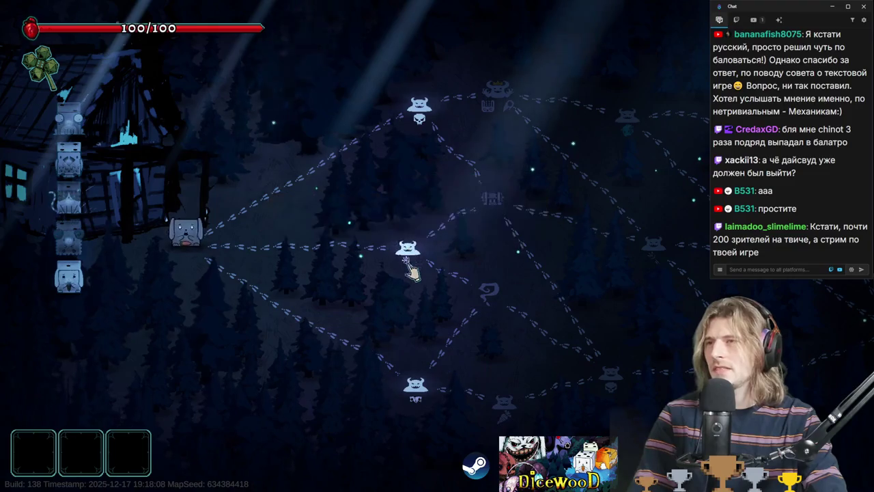
# - Travel to the wasp combat node on the Dicewood map, then switch to Discord's общее channel
pyautogui.moveTo(409, 251)
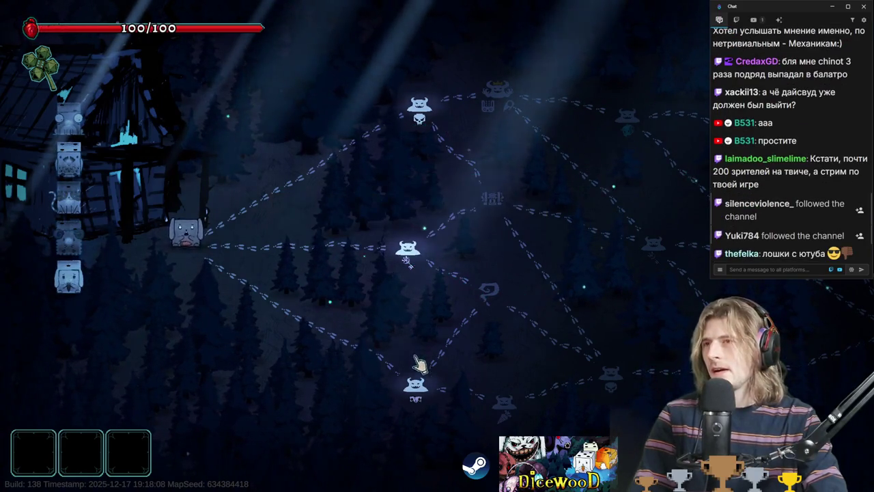
pyautogui.click(410, 251)
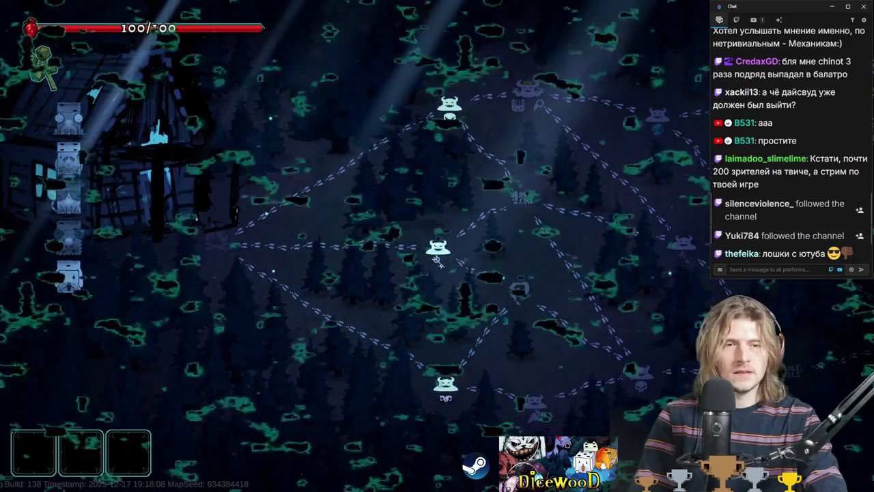
pyautogui.press('super')
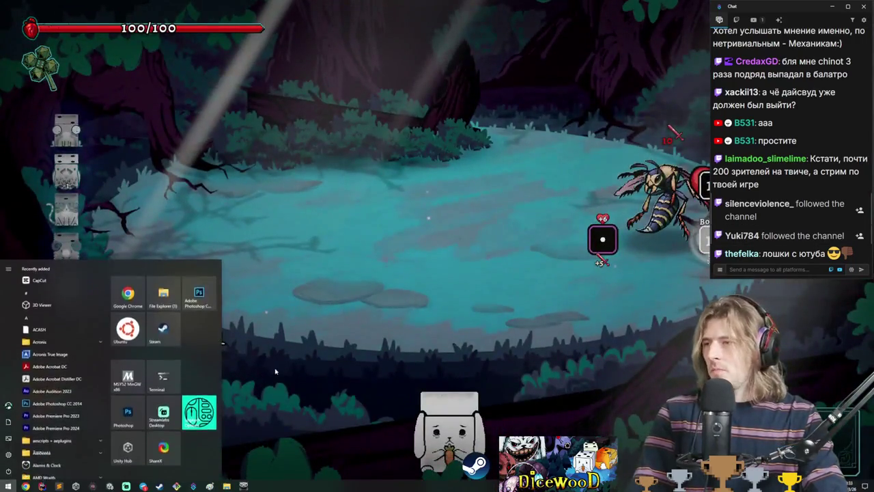
pyautogui.hotkey('alt', 'Tab')
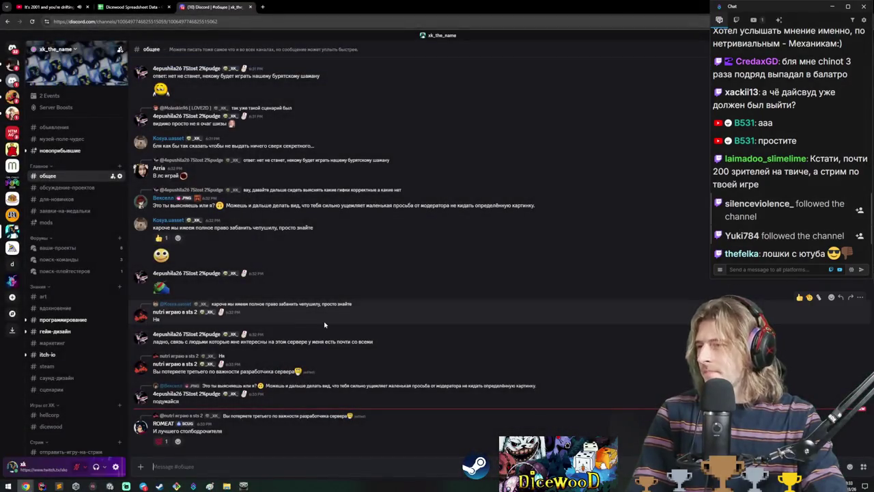
# - Open the вопросы-на-стрим channel and read the viewer question about pitching a game
pyautogui.scroll(-4, 61, 314)
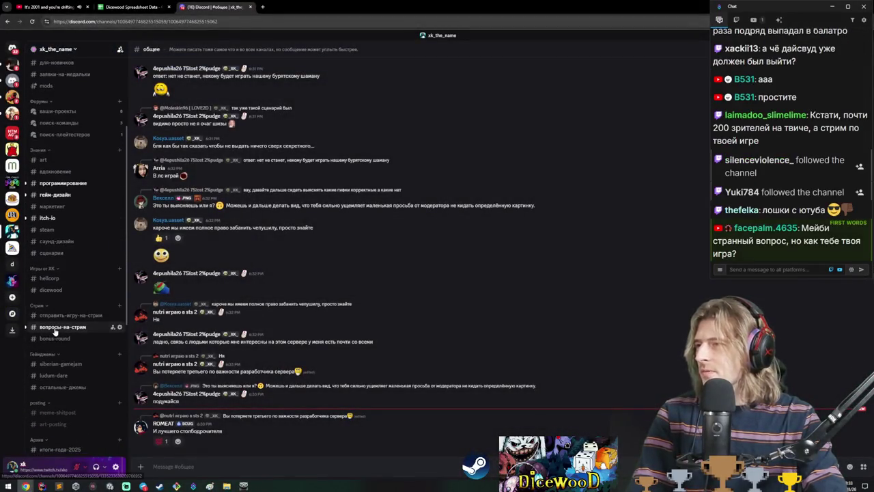
pyautogui.click(62, 327)
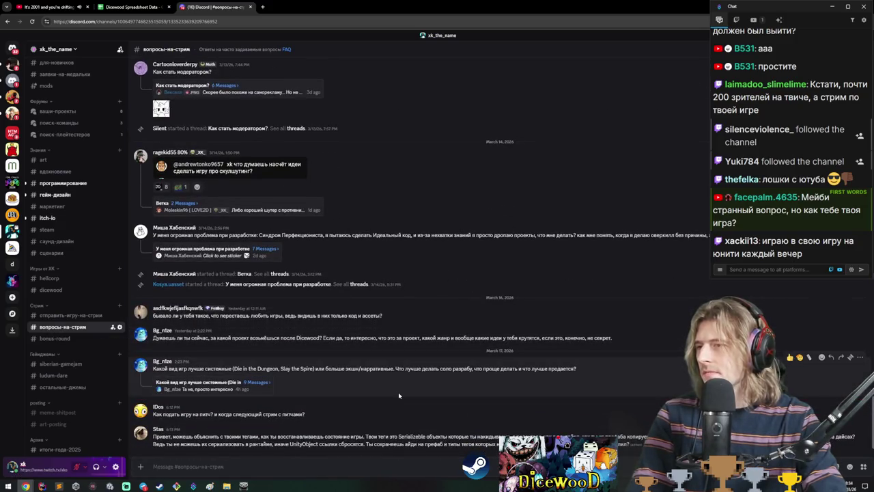
pyautogui.moveTo(162, 414); pyautogui.dragTo(275, 420)
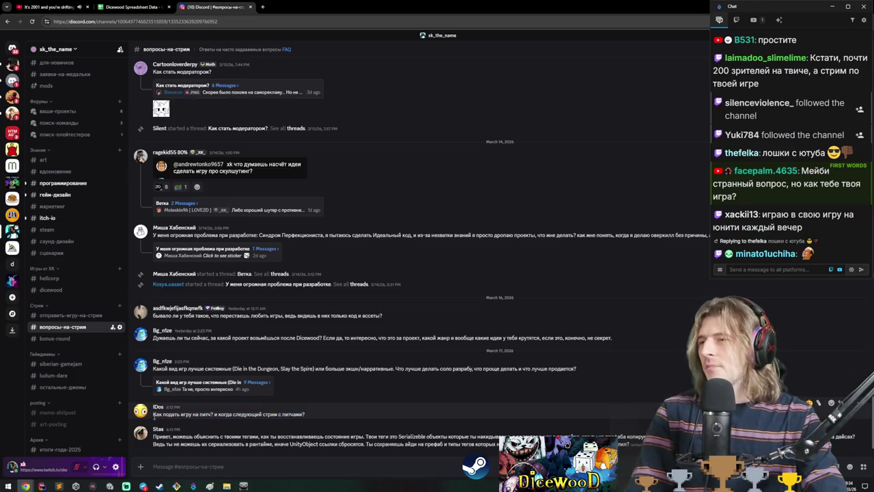
pyautogui.moveTo(154, 415); pyautogui.dragTo(307, 414)
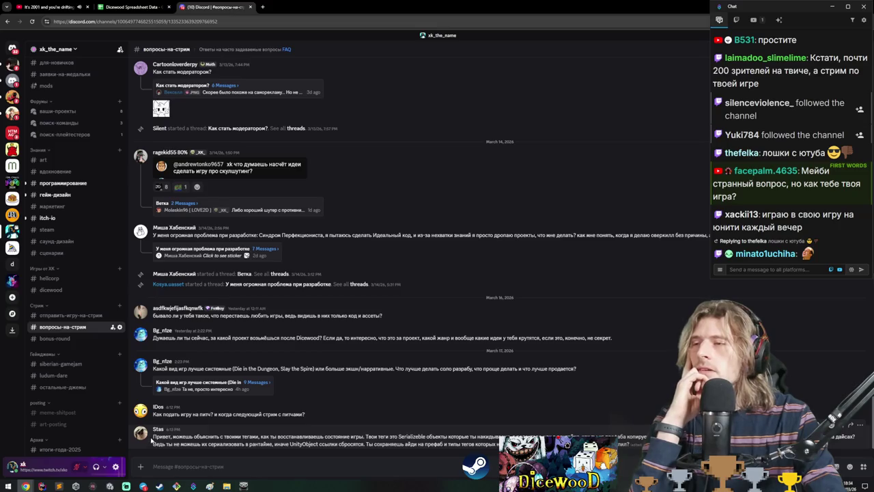
# - Read through the message about tags, then switch back to the Unity editor
pyautogui.moveTo(174, 438); pyautogui.dragTo(295, 436)
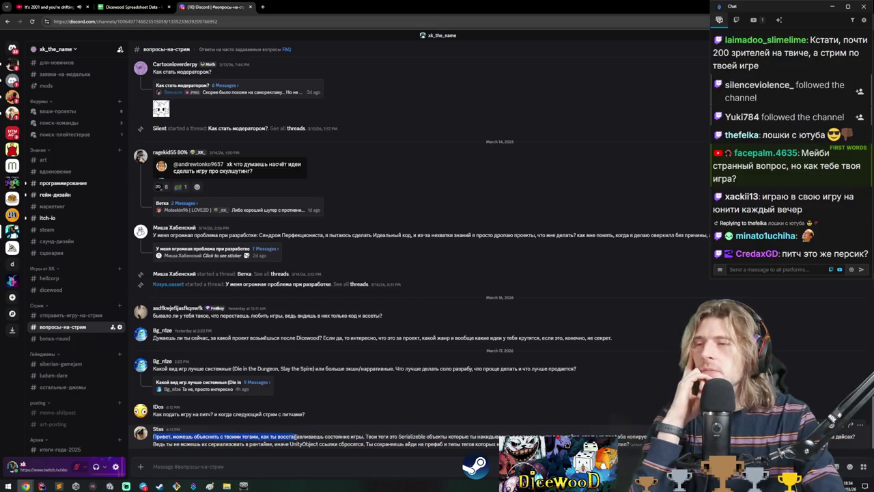
pyautogui.moveTo(357, 435); pyautogui.dragTo(365, 436)
pyautogui.click(367, 436)
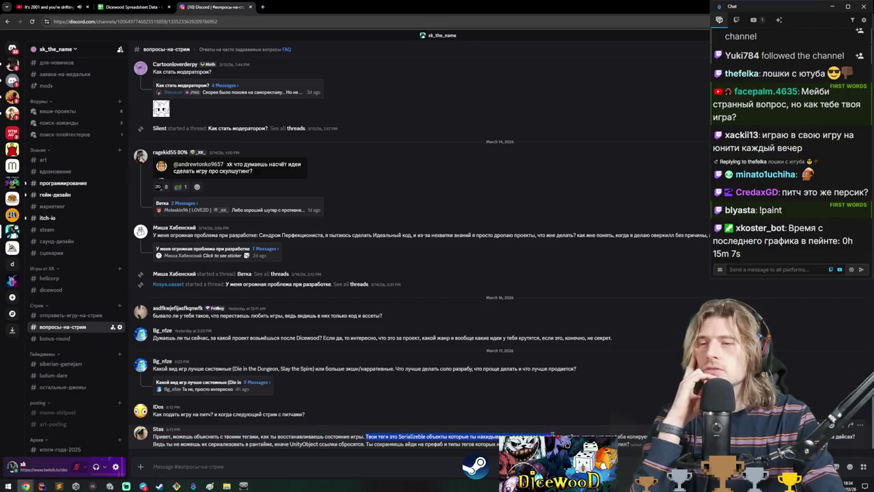
pyautogui.click(581, 436)
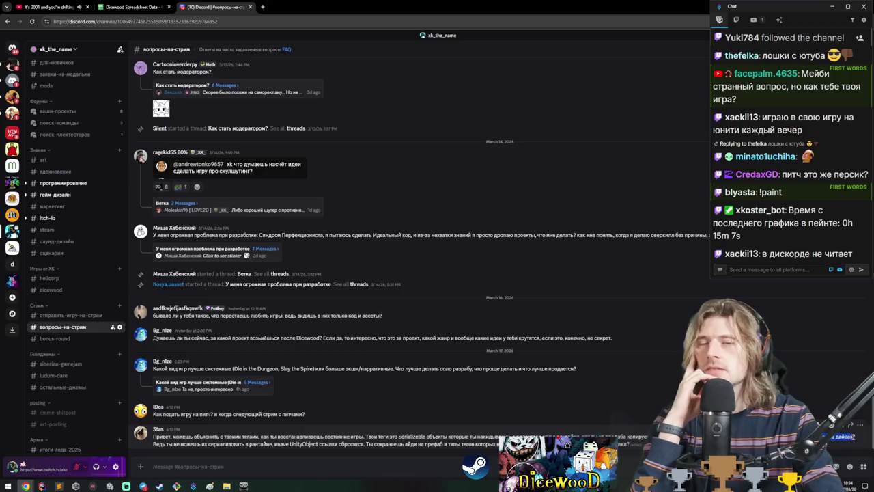
pyautogui.moveTo(155, 443)
pyautogui.mouseDown()
pyautogui.moveTo(176, 463)
pyautogui.moveTo(157, 443)
pyautogui.moveTo(625, 452)
pyautogui.mouseUp()
pyautogui.click(493, 454)
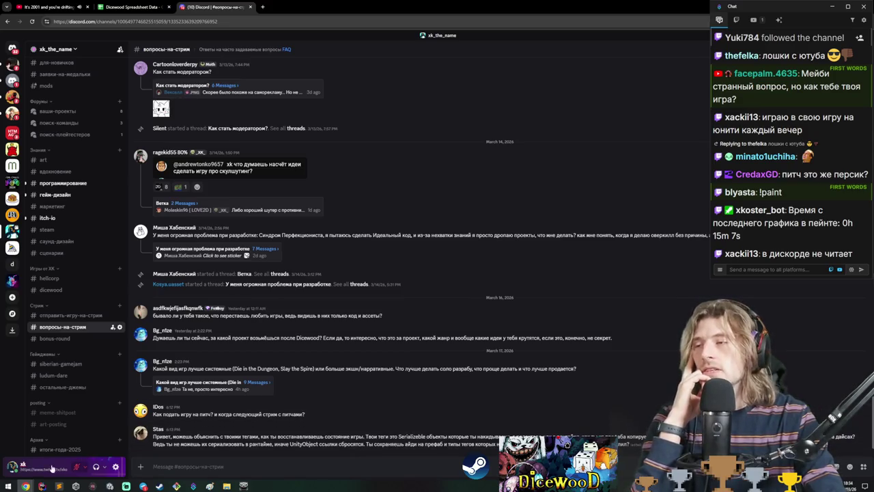
pyautogui.click(109, 486)
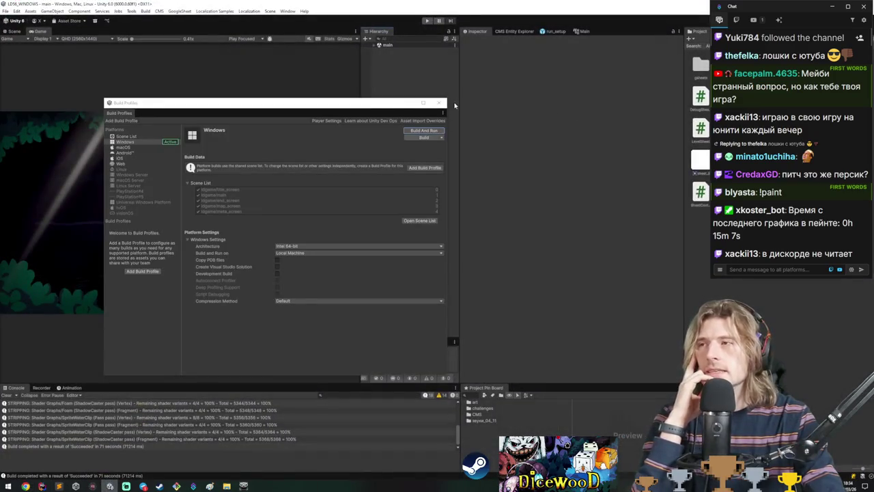
# - Close Build Profiles and open dice_cat_black from a 'dice' search in the CMS Entity Explorer
pyautogui.click(440, 103)
pyautogui.click(524, 32)
pyautogui.write('dice')
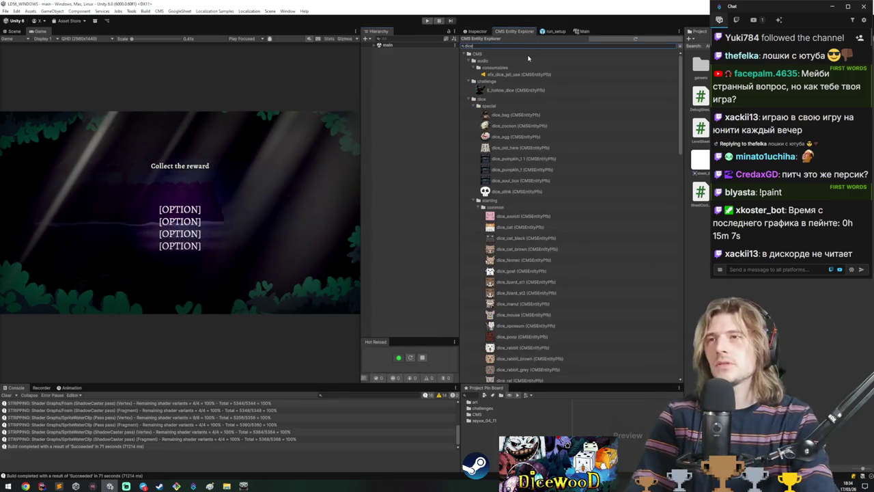
pyautogui.scroll(-2, 533, 205)
pyautogui.doubleClick(526, 197)
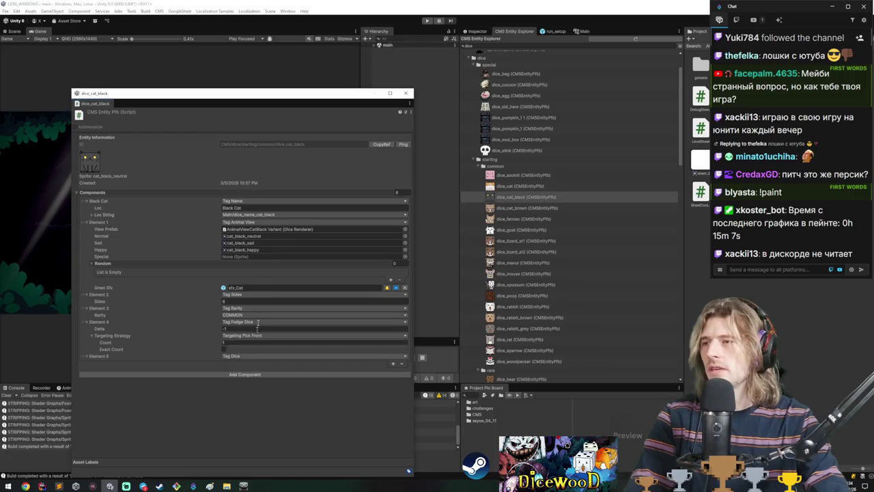
# - Close the dice_cat_black details and return to Discord's вопросы-на-стрим channel
pyautogui.click(405, 93)
pyautogui.moveTo(25, 485)
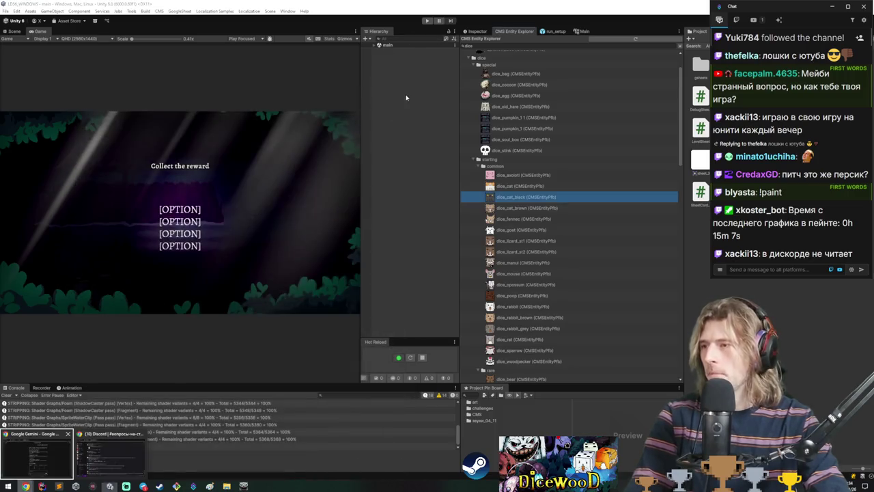
pyautogui.click(109, 471)
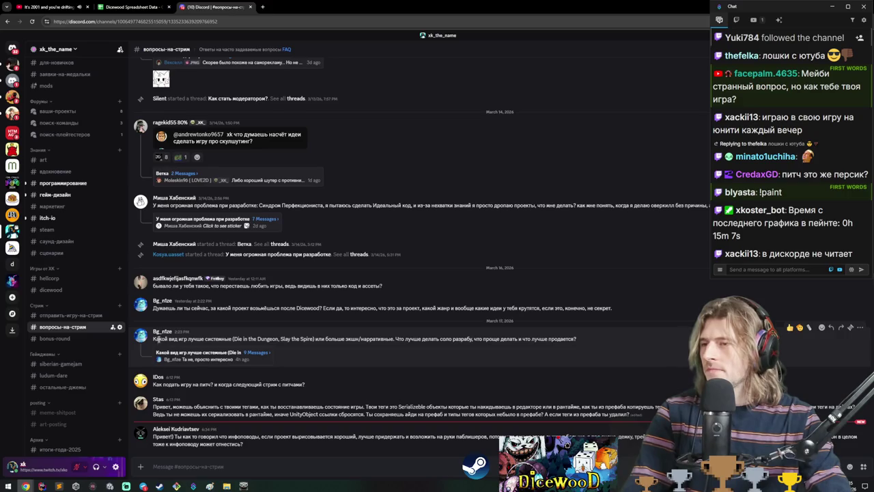
# - Read through the newest question in the вопросы-на-стрим channel, phrase by phrase
pyautogui.moveTo(243, 444)
pyautogui.mouseDown()
pyautogui.moveTo(159, 442)
pyautogui.moveTo(227, 438)
pyautogui.mouseUp()
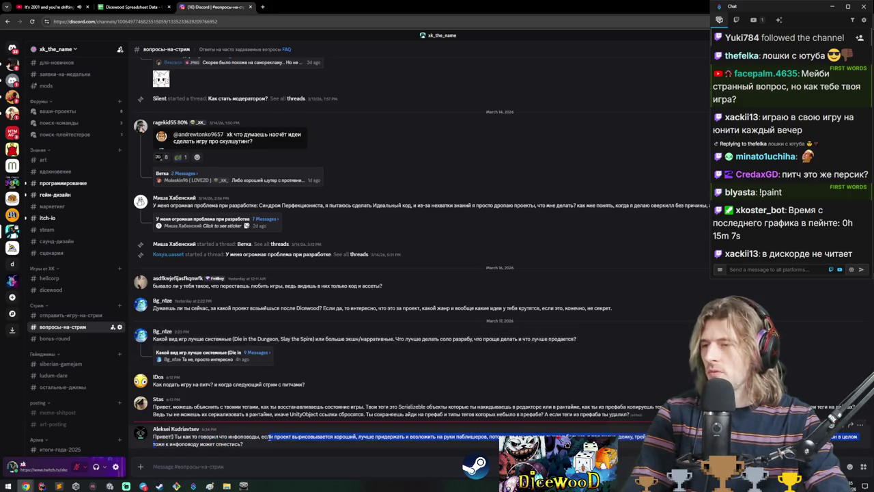
pyautogui.click(355, 437)
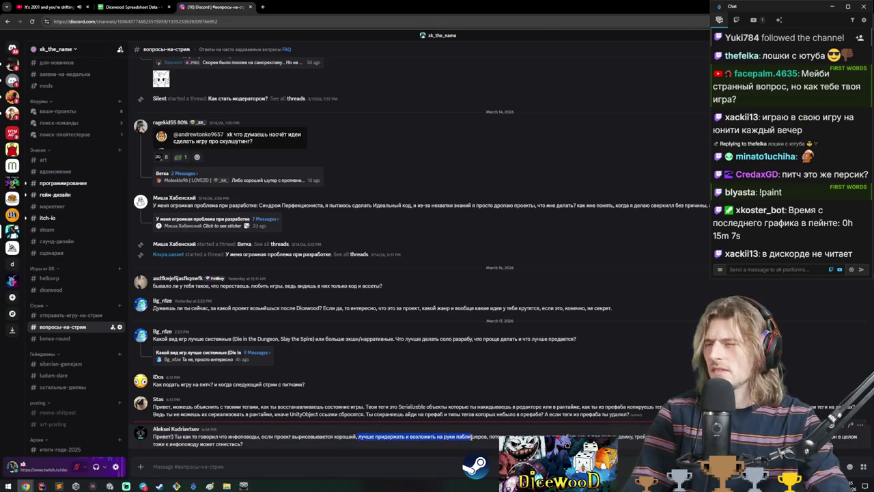
pyautogui.moveTo(489, 437); pyautogui.dragTo(646, 436)
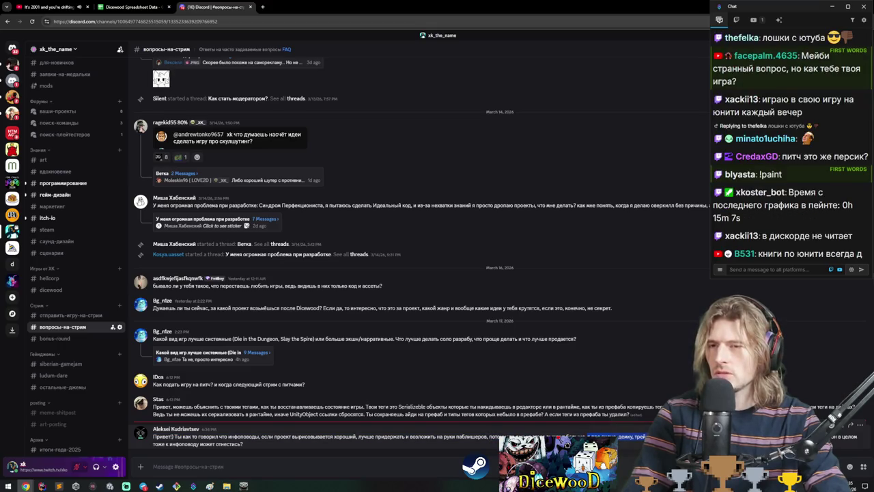
pyautogui.moveTo(831, 437); pyautogui.dragTo(844, 444)
pyautogui.click(844, 443)
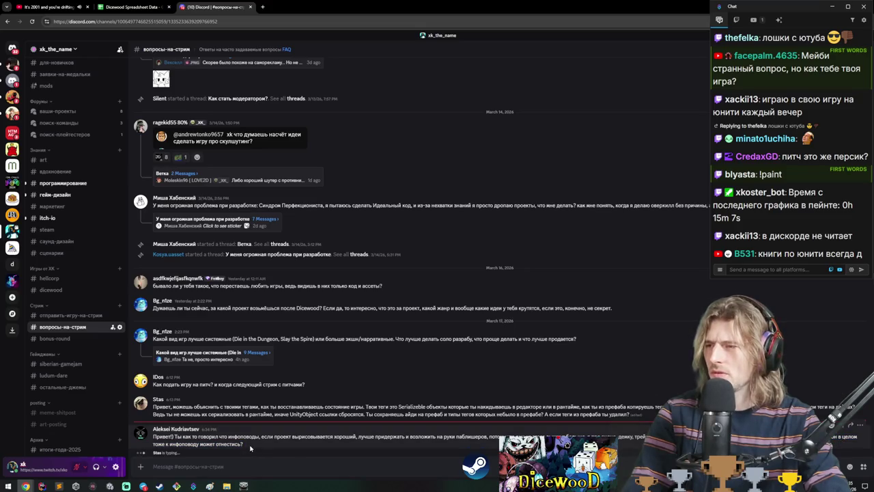
# - Finish reading the newest message, then return to the wasp battle and play the first bunny die
pyautogui.moveTo(241, 445); pyautogui.dragTo(167, 437)
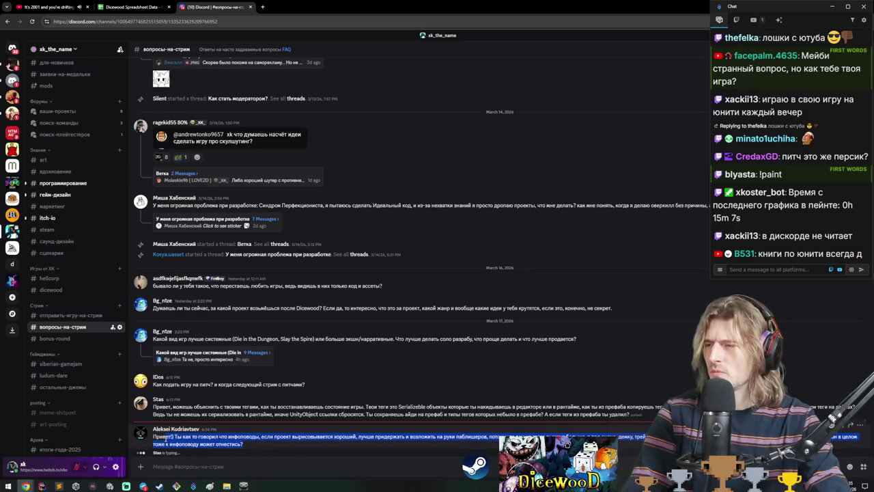
pyautogui.click(240, 443)
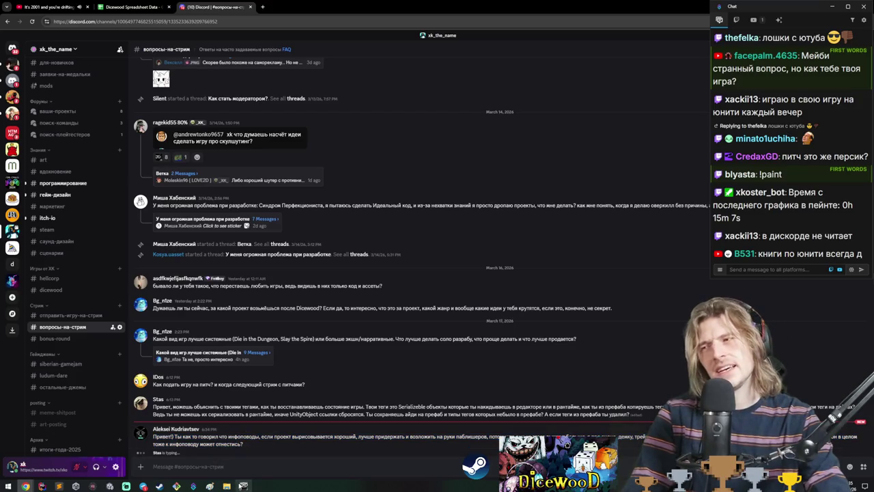
pyautogui.hotkey('alt', 'Tab')
pyautogui.click(490, 417)
# - Play the second bunny and green dice, place the frog beside the bunny, and win the wasp battle
pyautogui.click(422, 427)
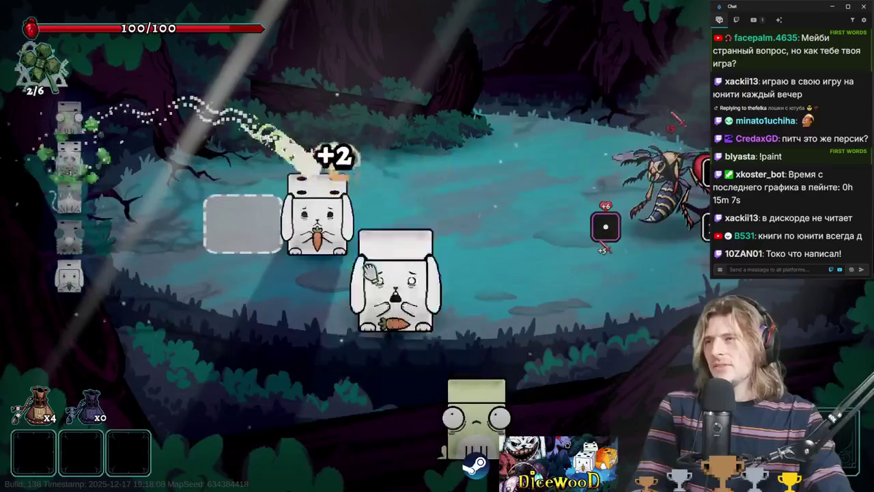
pyautogui.click(422, 427)
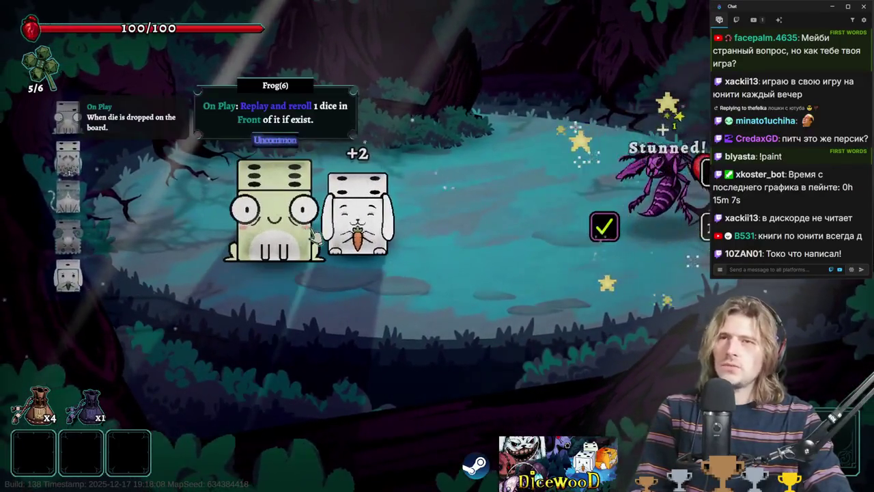
pyautogui.moveTo(277, 211); pyautogui.dragTo(557, 204)
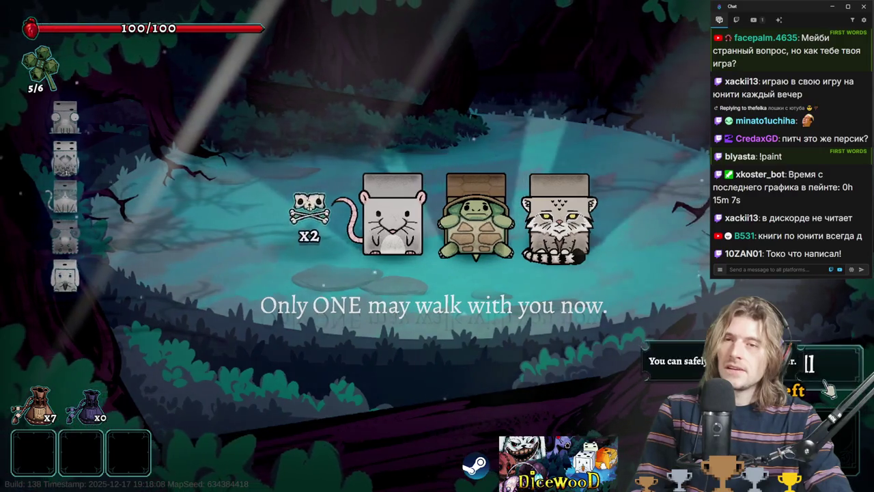
pyautogui.moveTo(318, 229)
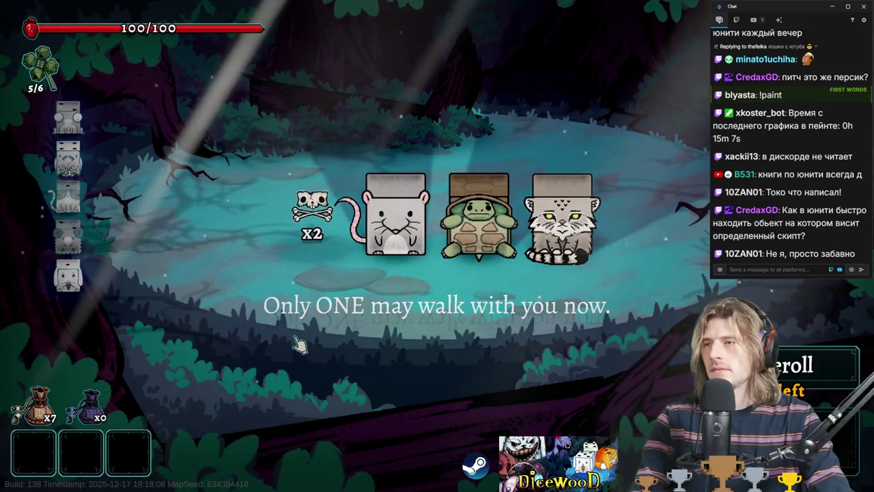
pyautogui.click(55, 485)
# - Open the Main class in Rider with a Ctrl+N search for 'main'
pyautogui.click(42, 485)
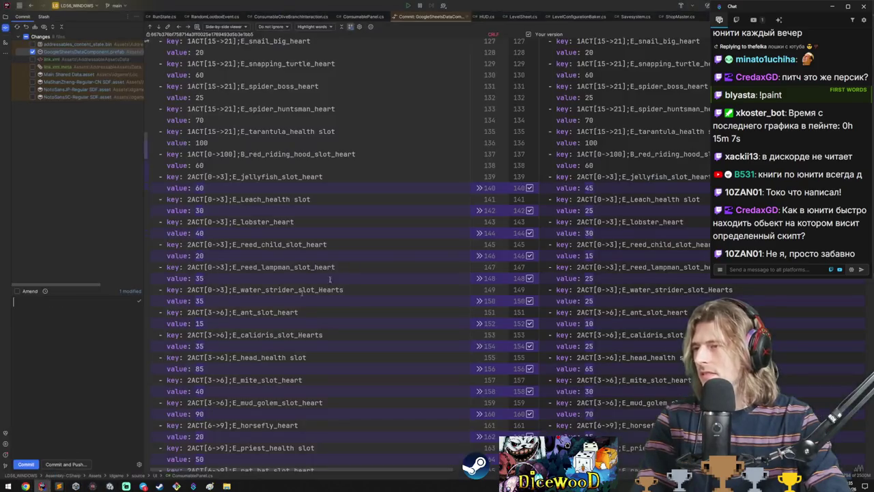
pyautogui.click(363, 16)
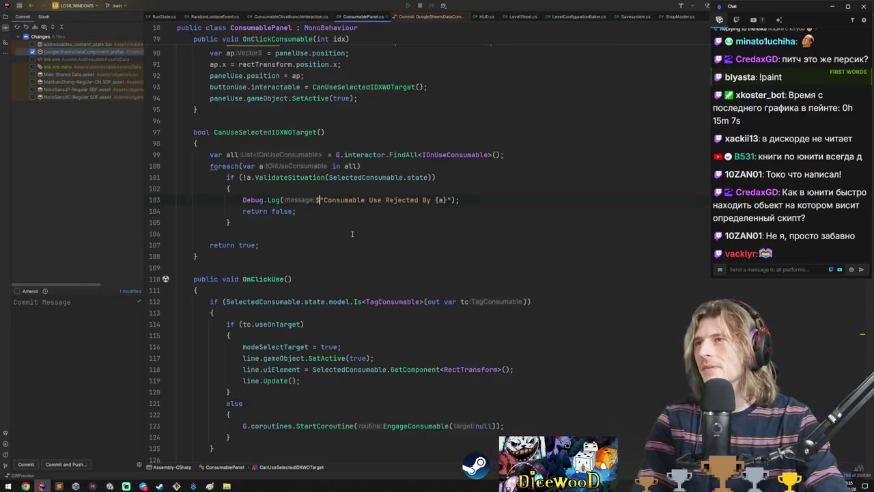
pyautogui.hotkey('ctrl', 'n')
pyautogui.write('main')
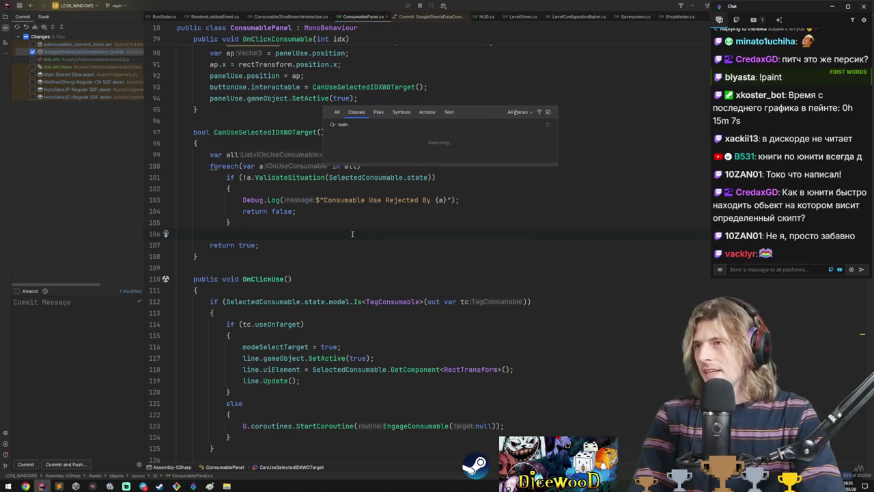
pyautogui.press('Return')
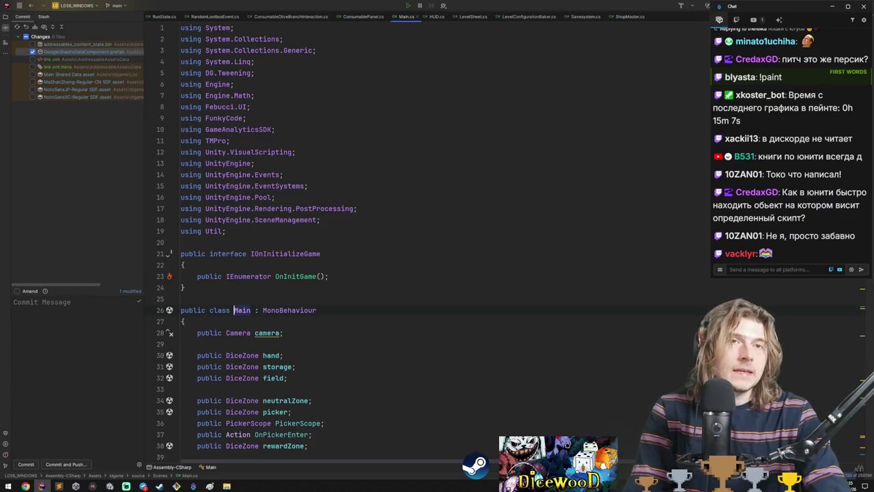
# - Clear the Unity console log and return to Main.cs in Rider
pyautogui.hotkey('alt', 'Tab')
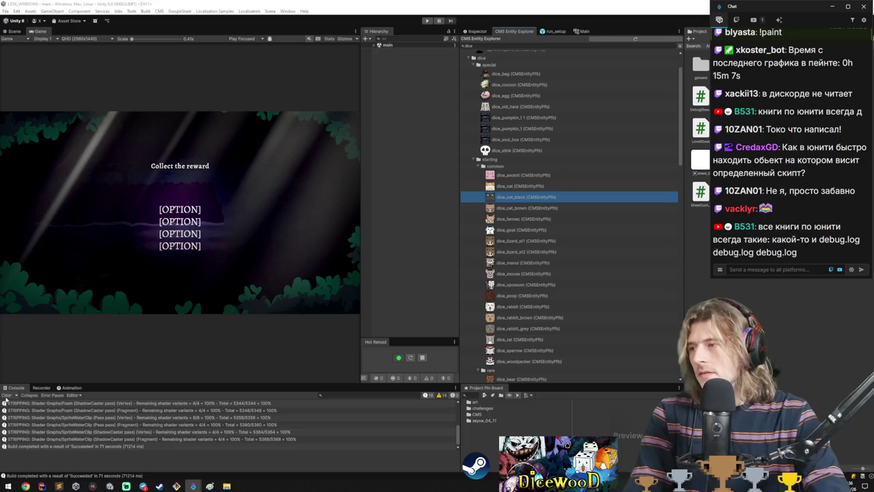
pyautogui.click(6, 396)
pyautogui.click(42, 485)
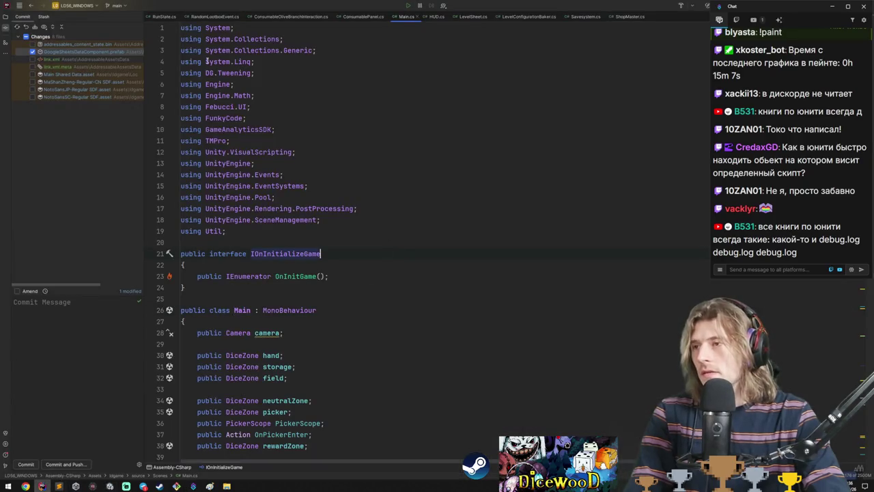
# - Review the ConsumablePanel.cs, RunState.cs, ConsumableOliveBranchInteraction.cs and RandomLootboxEvent.cs tabs, ending on Main.cs
pyautogui.click(363, 16)
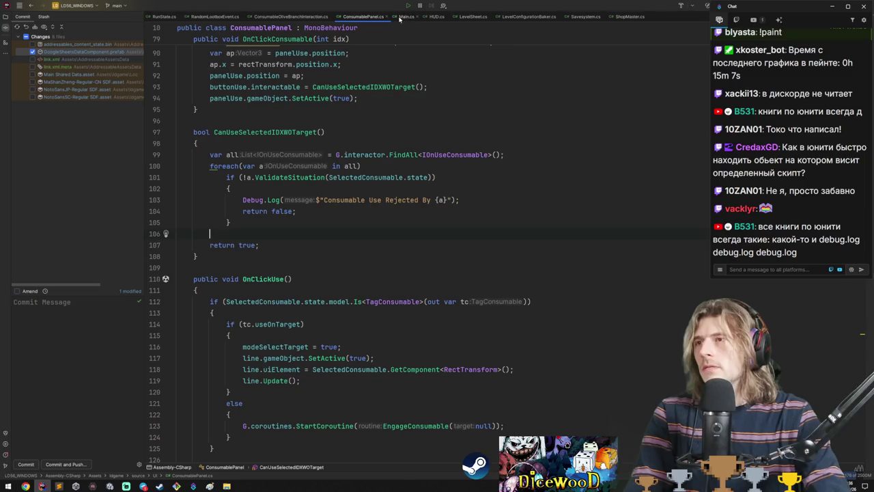
pyautogui.click(171, 17)
pyautogui.scroll(4, 410, 246)
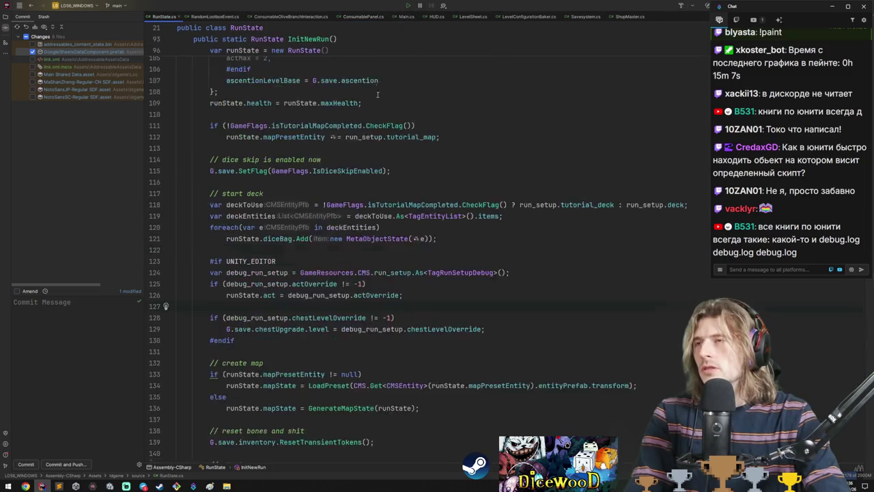
pyautogui.click(344, 17)
pyautogui.scroll(4, 418, 199)
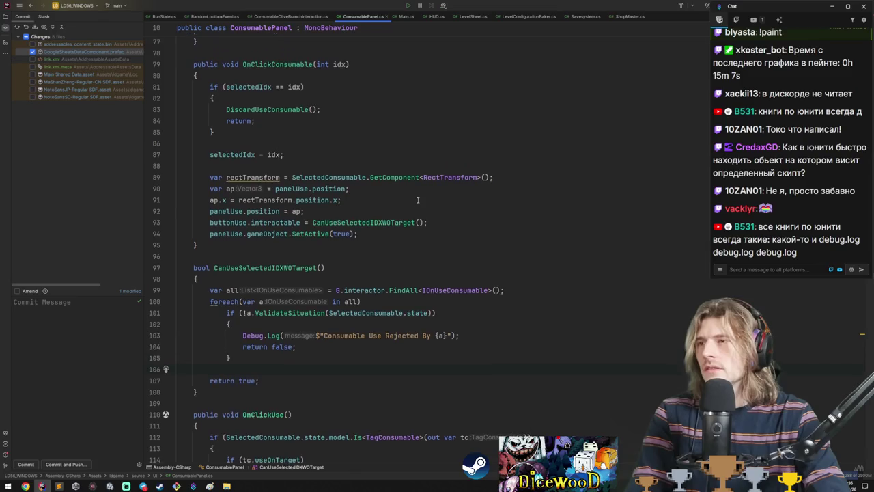
pyautogui.scroll(2, 412, 203)
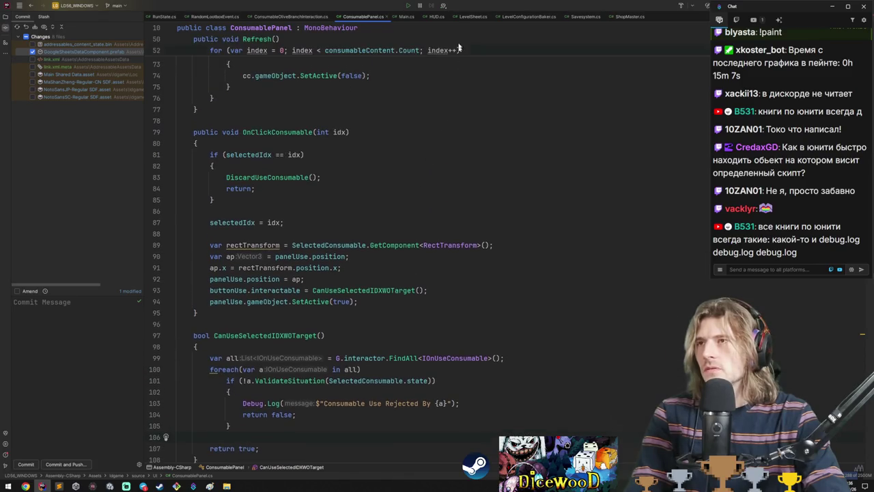
pyautogui.click(291, 16)
pyautogui.click(215, 17)
pyautogui.click(407, 16)
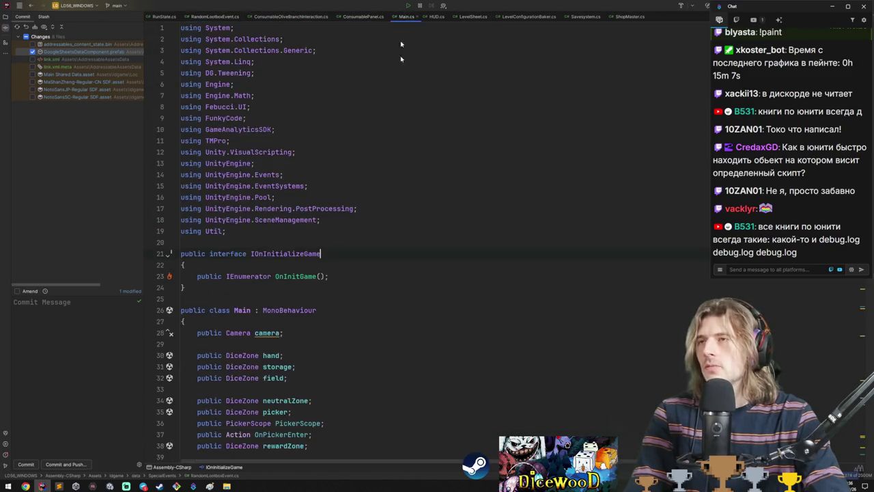
# - Reveal Main.cs in the project tree inside the Scenes folder
pyautogui.hotkey('alt', '1')
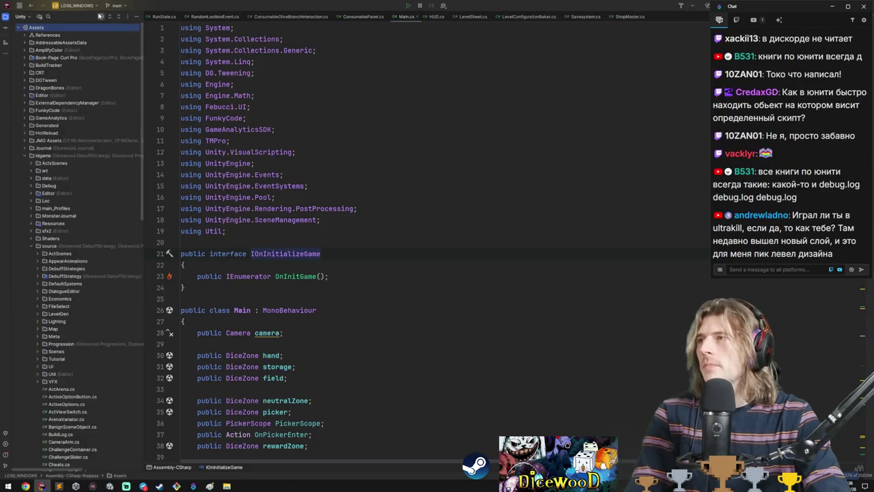
pyautogui.scroll(-6, 511, 109)
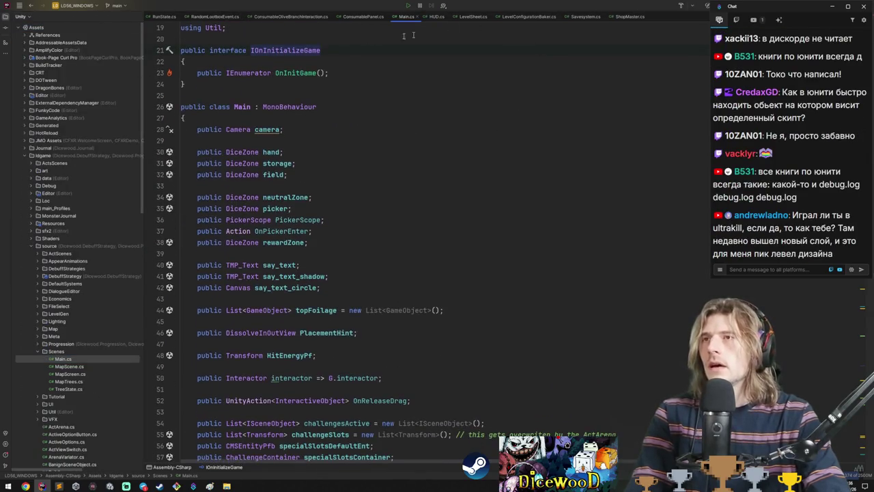
pyautogui.scroll(2, 413, 35)
# - Browse the open code tabs, including HUD.cs, LevelSheet.cs, Savesystem.cs and the ShopMaster.cs pricing code
pyautogui.click(290, 16)
pyautogui.click(202, 19)
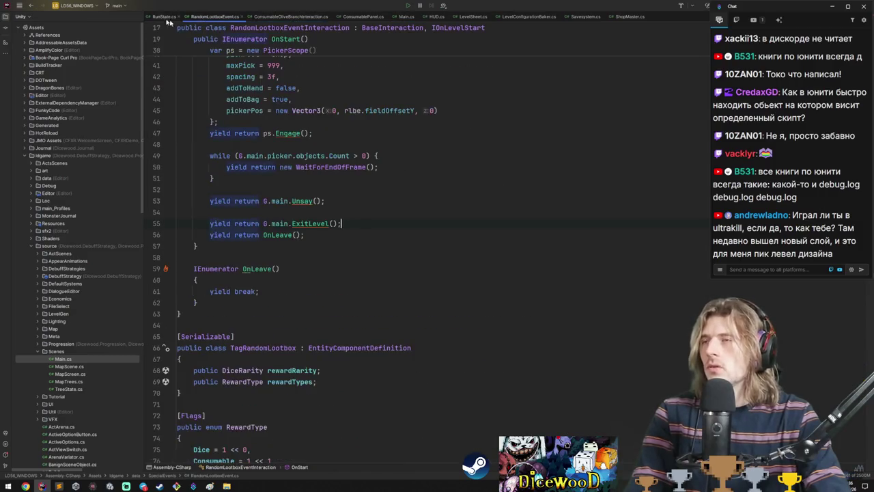
pyautogui.click(156, 19)
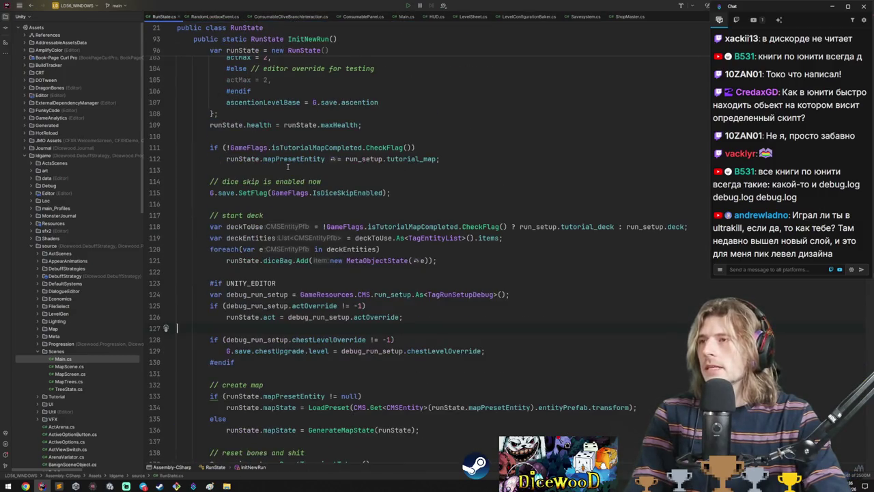
pyautogui.scroll(-4, 289, 170)
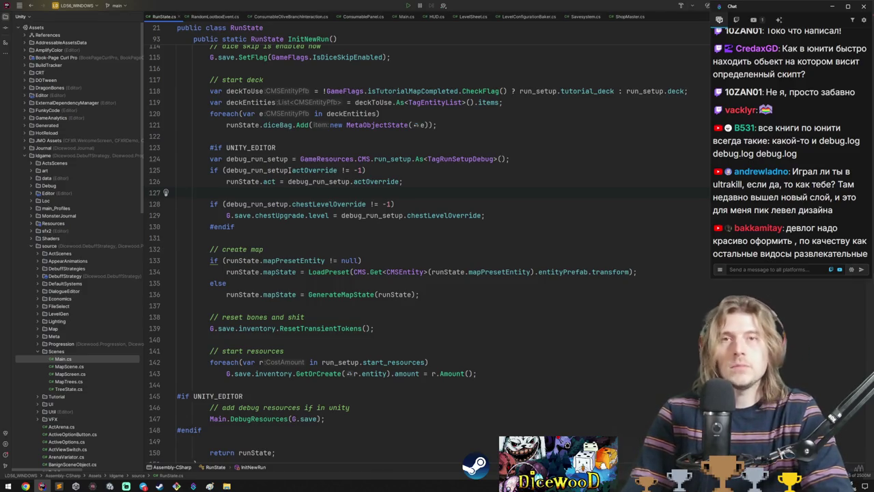
pyautogui.click(363, 16)
pyautogui.click(435, 17)
pyautogui.click(472, 16)
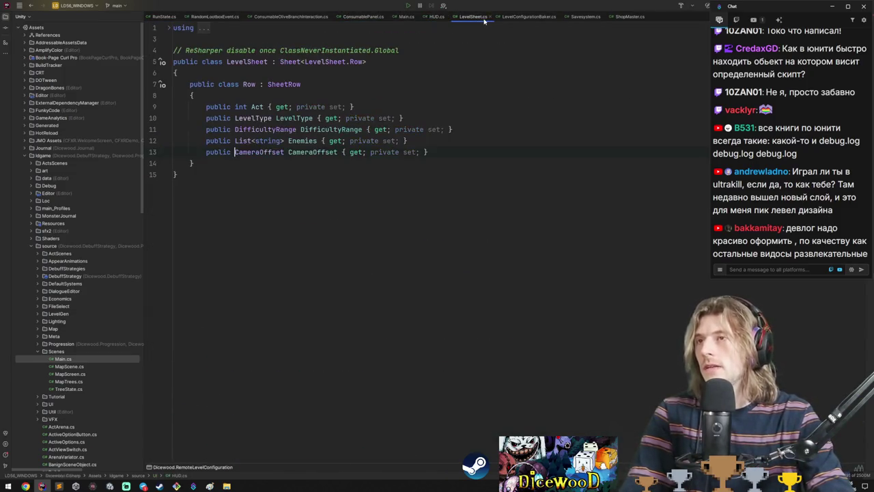
pyautogui.click(585, 17)
pyautogui.click(629, 16)
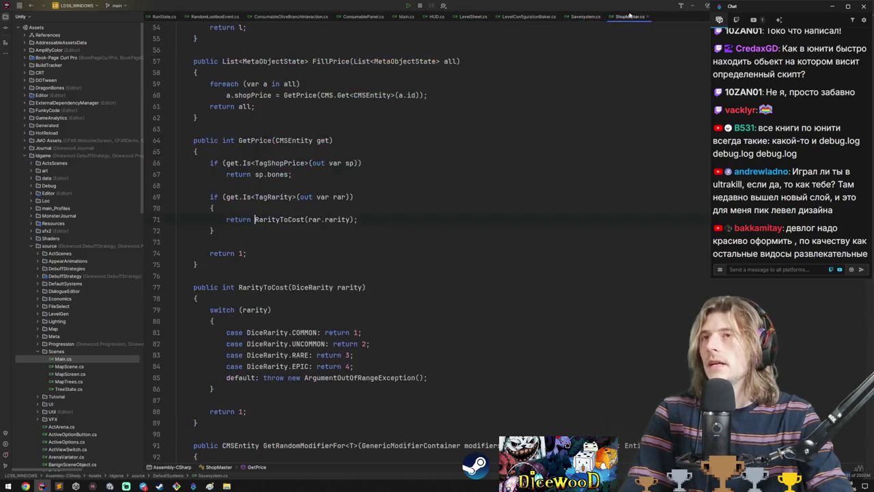
pyautogui.click(406, 17)
pyautogui.click(363, 17)
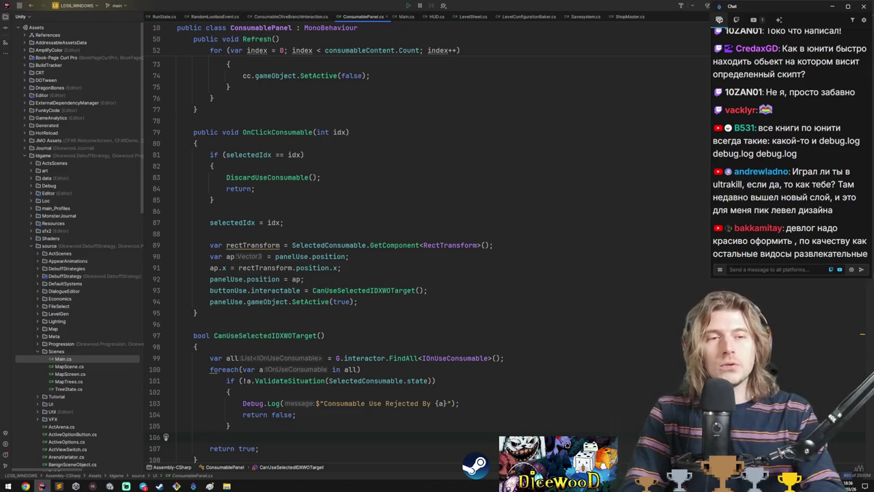
# - In Main.cs, select the challenge list declarations on lines 54–55
pyautogui.hotkey('alt', 'Tab')
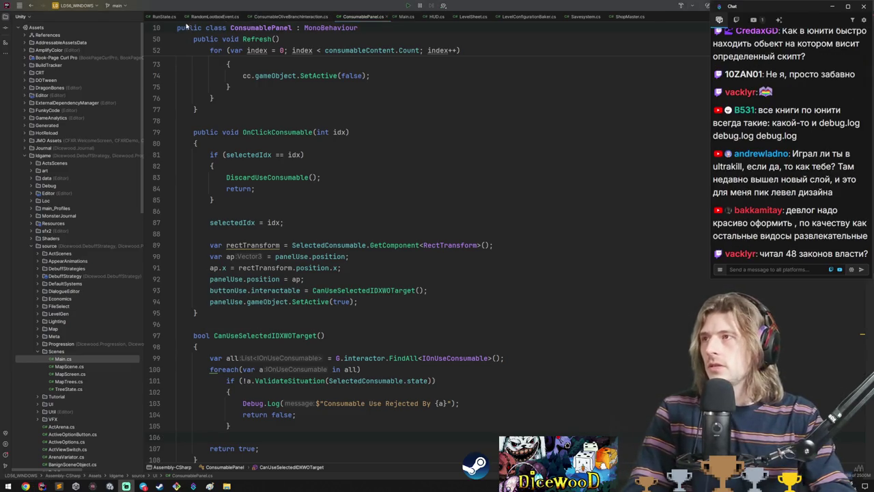
pyautogui.click(156, 18)
pyautogui.click(405, 15)
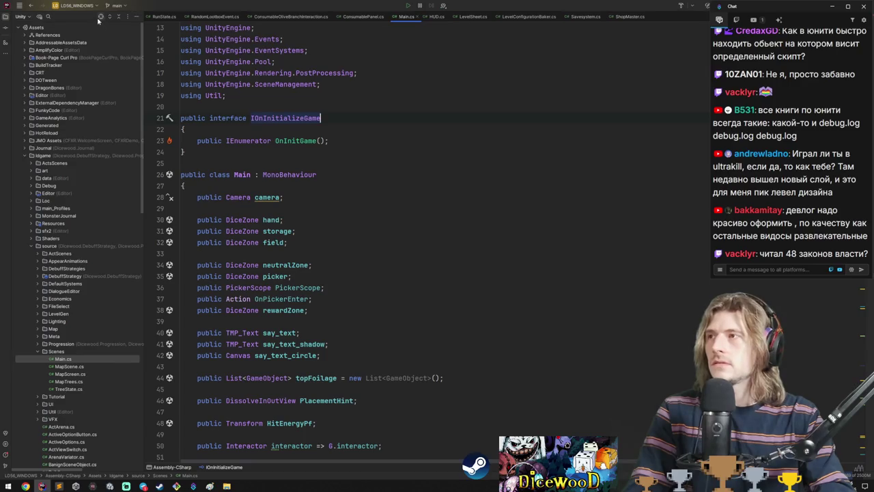
pyautogui.scroll(2, 328, 185)
pyautogui.scroll(-6, 404, 232)
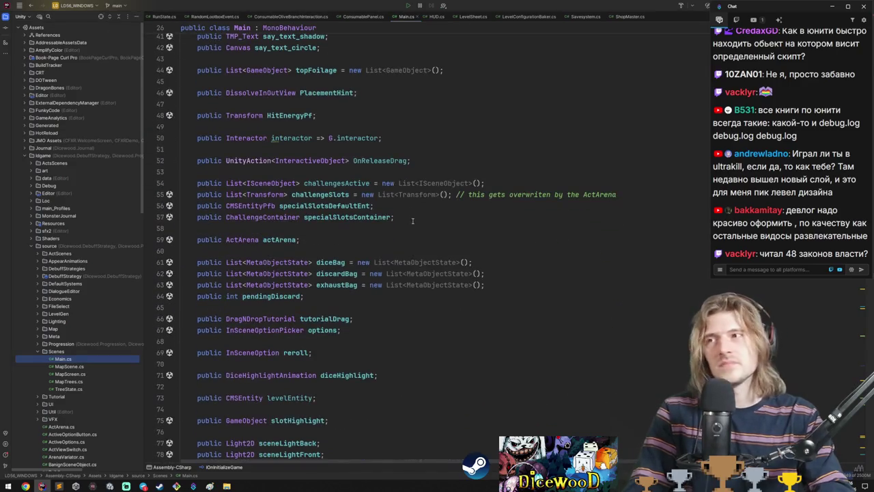
pyautogui.scroll(-5, 412, 221)
pyautogui.scroll(10, 417, 223)
pyautogui.scroll(-5, 427, 229)
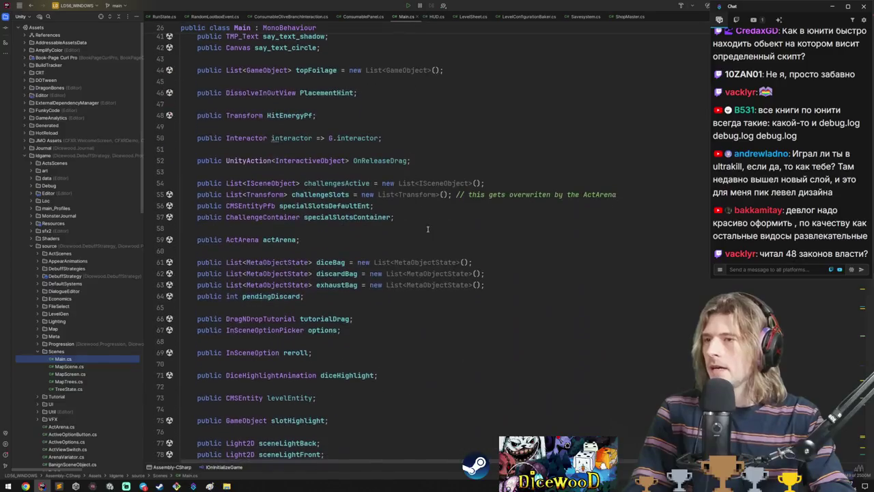
pyautogui.moveTo(613, 191); pyautogui.dragTo(402, 183)
pyautogui.click(418, 225)
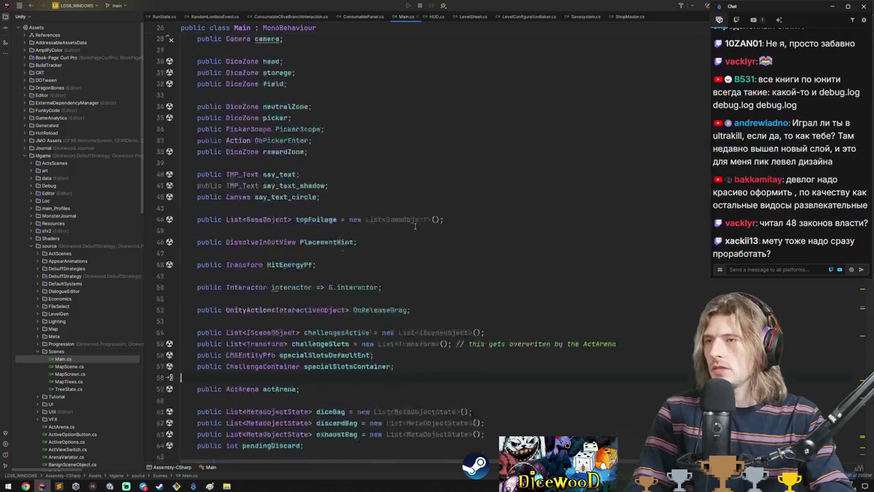
# - Column-select the diceBag, discardBag and exhaustBag declarations in Main.cs
pyautogui.scroll(-4, 414, 227)
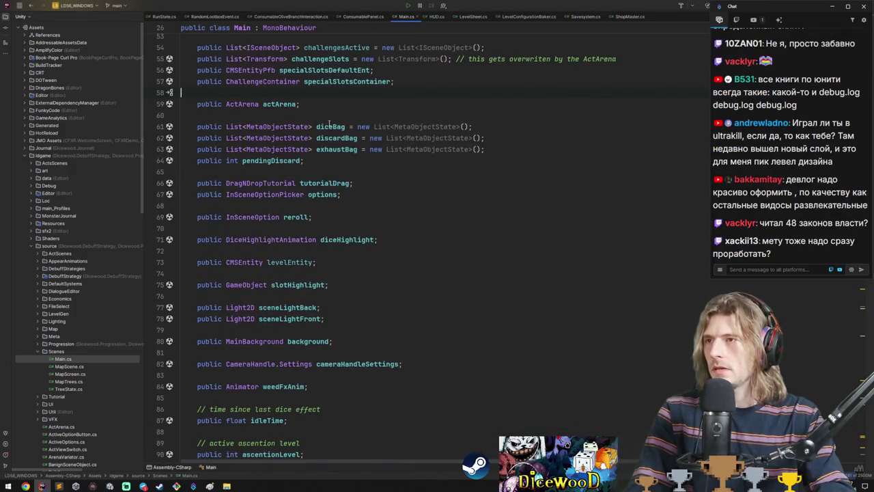
pyautogui.moveTo(316, 126); pyautogui.dragTo(419, 150)
pyautogui.scroll(-20, 416, 187)
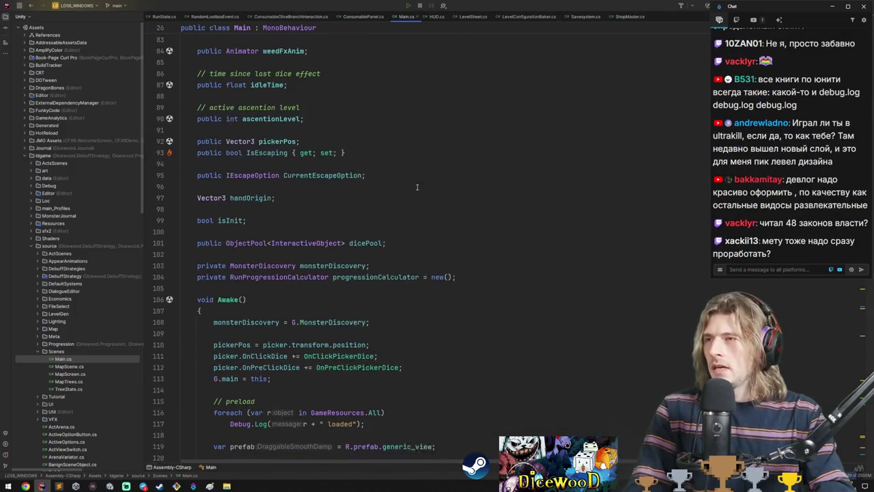
pyautogui.scroll(8, 415, 258)
pyautogui.scroll(15, 416, 257)
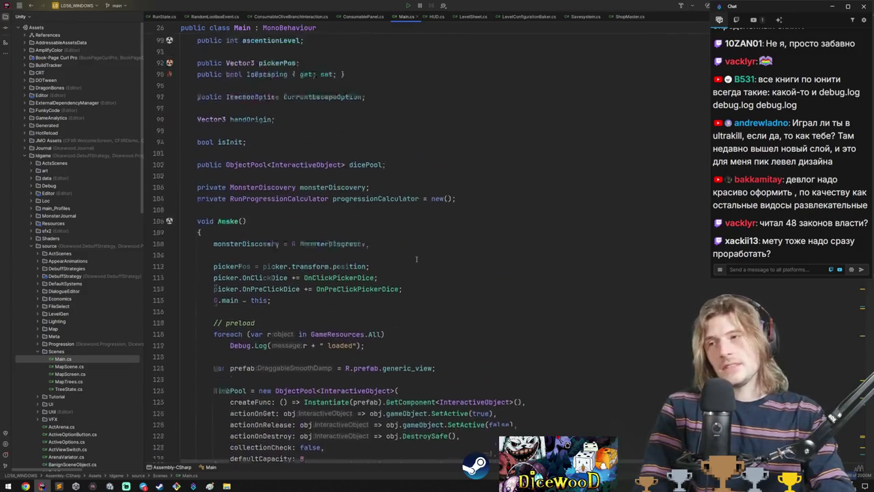
# - Switch through RandomLootboxEvent.cs and RunState.cs to LevelSheet.cs and its Row class
pyautogui.click(364, 15)
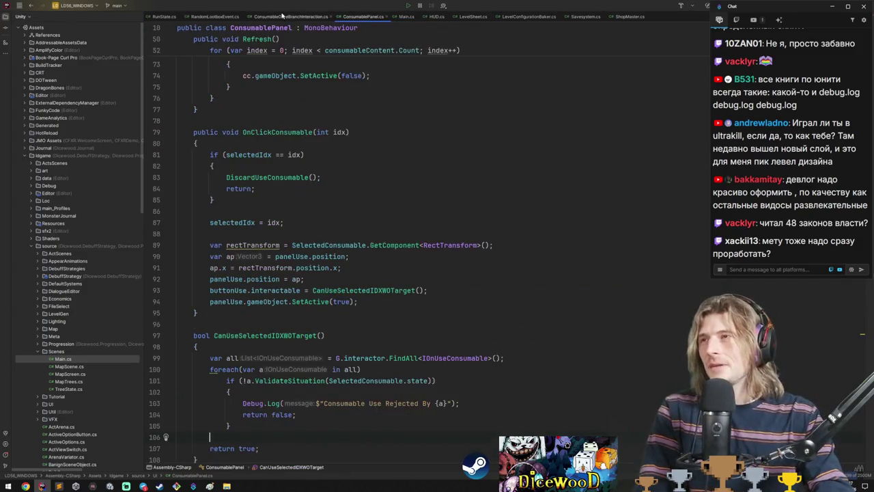
pyautogui.click(211, 16)
pyautogui.click(164, 16)
pyautogui.click(473, 15)
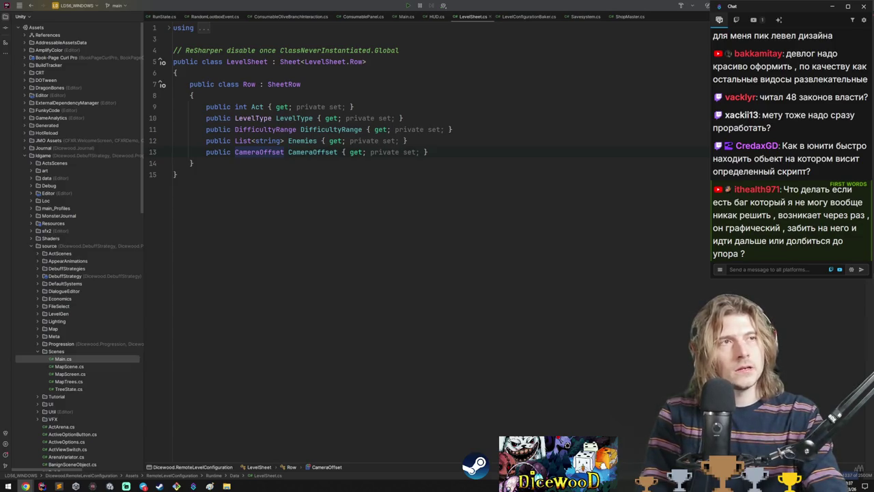
# - Switch to the Shroom and Gloom itch.io page and open its embedded announcement trailer on YouTube
pyautogui.hotkey('alt', 'Tab')
pyautogui.scroll(-3, 368, 215)
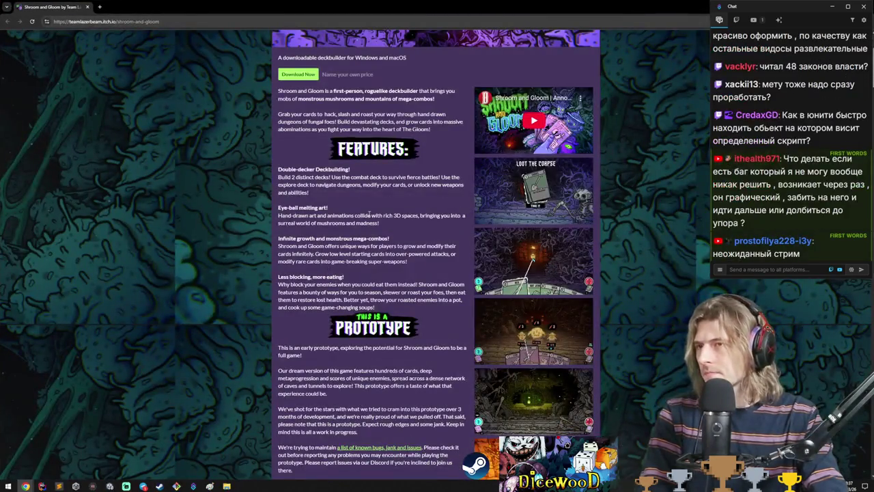
pyautogui.click(531, 97)
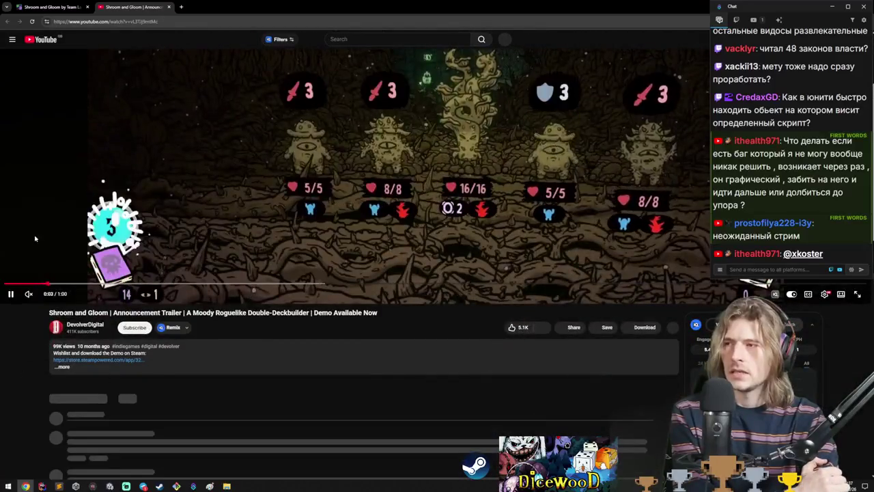
# - Leave the trailer and expand the Shroom and Gloom itch.io details showing Sep 06, 2024 publication
pyautogui.moveTo(49, 311)
pyautogui.mouseDown()
pyautogui.moveTo(109, 314)
pyautogui.moveTo(171, 102)
pyautogui.moveTo(183, 3)
pyautogui.mouseUp()
pyautogui.press('Escape')
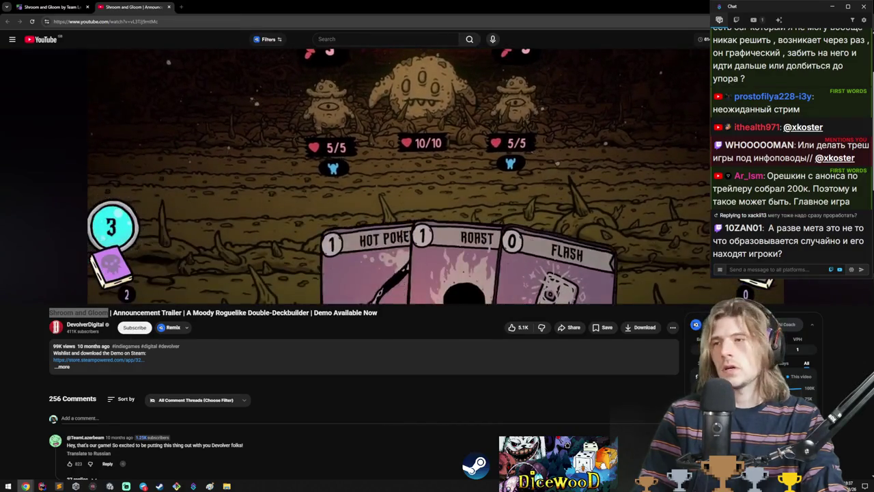
pyautogui.click(43, 6)
pyautogui.scroll(3, 249, 234)
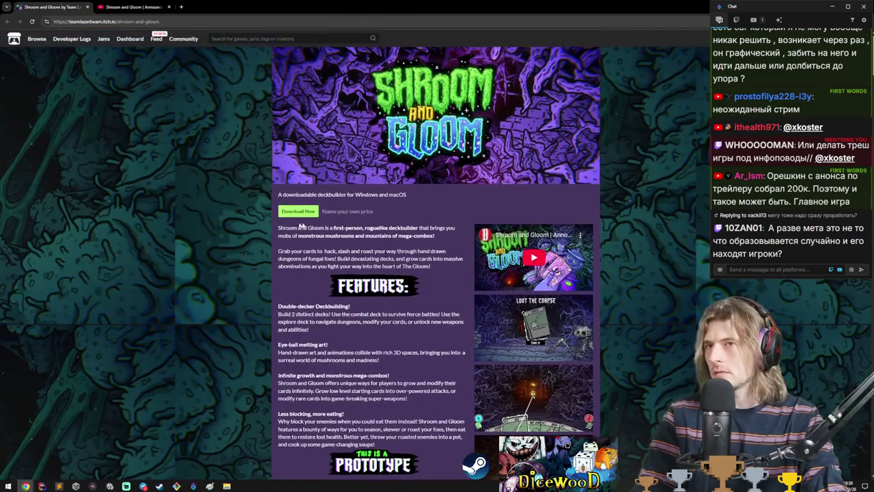
pyautogui.scroll(-6, 386, 246)
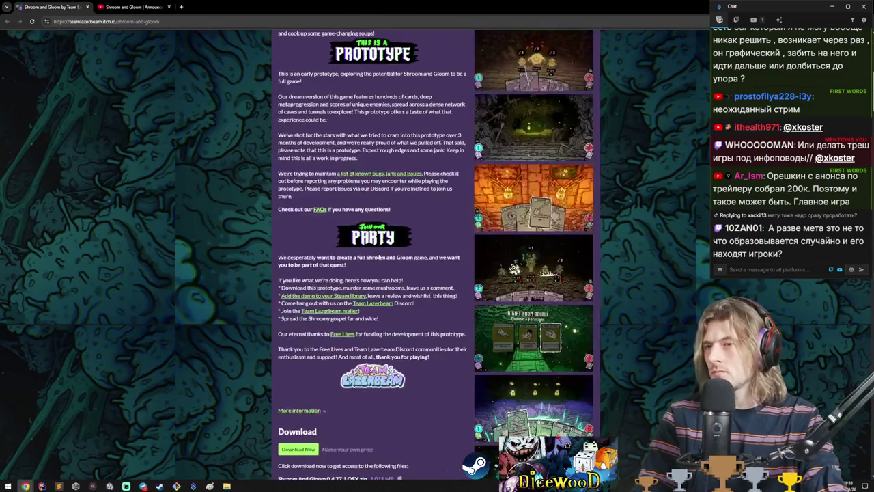
pyautogui.click(314, 410)
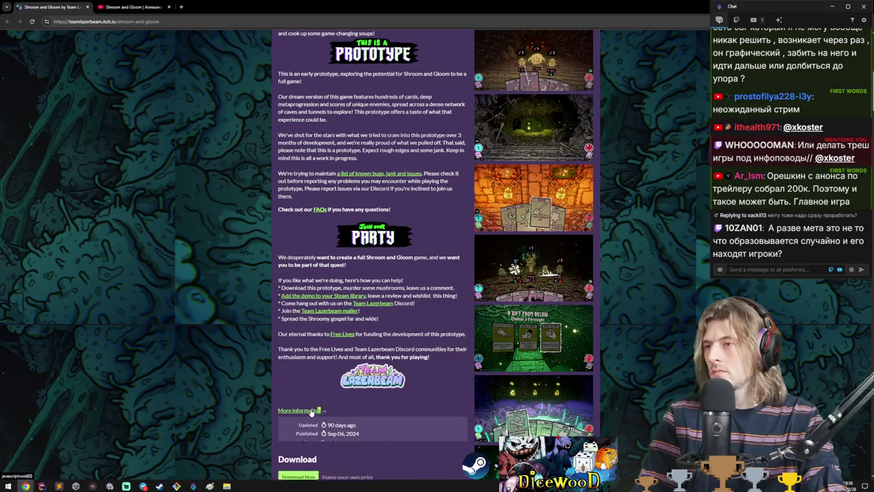